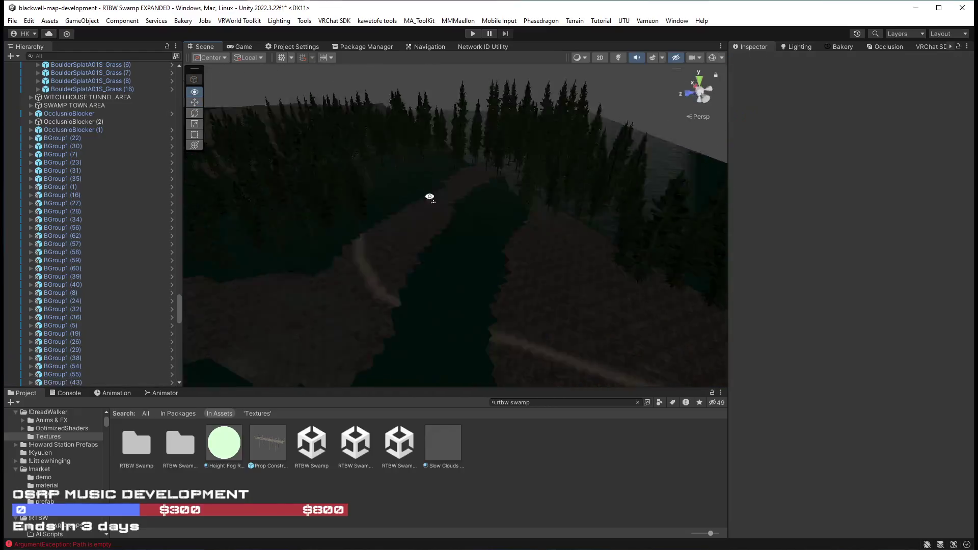
Drag the BGroup1 (8) tree group to a new spot, then select two nearby trees
left_click(477, 218)
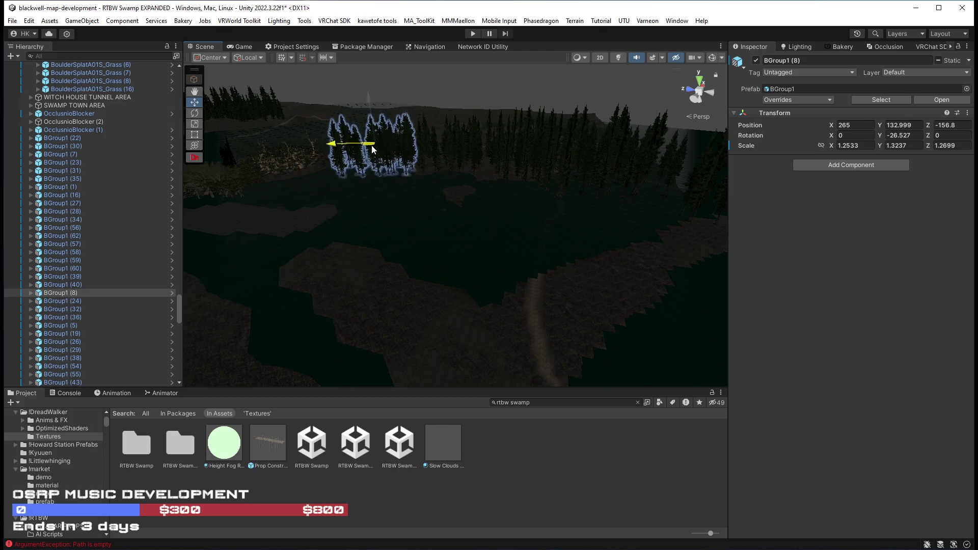
mouse_move(375, 148)
left_mouse_down()
mouse_move(275, 208)
mouse_move(173, 203)
mouse_move(920, 190)
mouse_move(802, 121)
mouse_move(576, 271)
mouse_move(616, 258)
mouse_move(677, 264)
mouse_move(558, 264)
mouse_move(604, 282)
mouse_move(594, 299)
mouse_move(605, 301)
mouse_move(705, 284)
mouse_move(465, 264)
mouse_move(455, 269)
mouse_move(465, 301)
mouse_move(415, 323)
mouse_move(359, 305)
mouse_move(329, 277)
mouse_move(321, 289)
mouse_move(306, 277)
mouse_move(327, 297)
mouse_move(439, 290)
mouse_move(565, 264)
mouse_move(408, 270)
mouse_move(209, 251)
mouse_move(249, 279)
mouse_move(333, 285)
mouse_move(320, 301)
mouse_move(319, 273)
mouse_move(328, 327)
left_mouse_up()
left_click(556, 253)
left_click(524, 240)
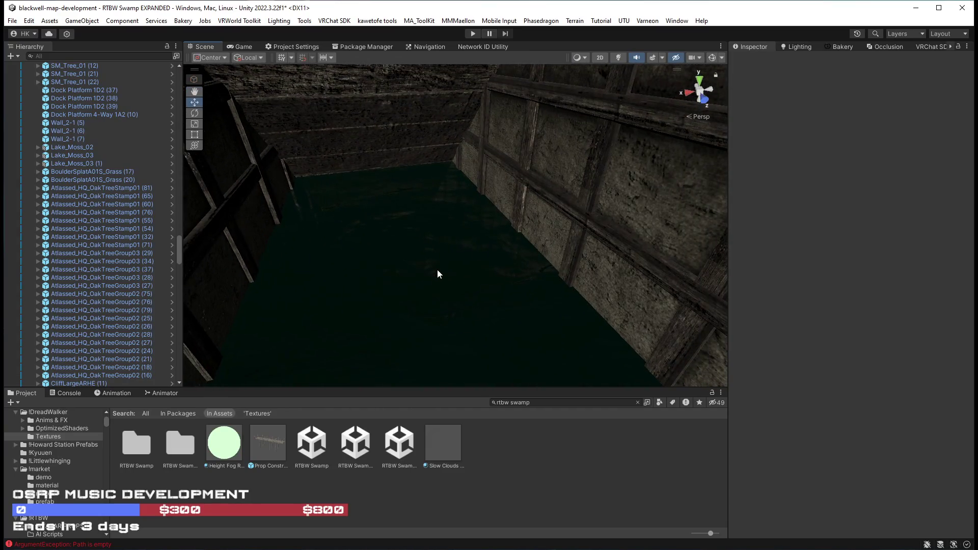
Select the Witch House and orbit around it toward the pond and treeline
left_click(437, 271)
mouse_move(437, 271)
left_mouse_down()
mouse_move(328, 259)
mouse_move(548, 291)
mouse_move(594, 236)
mouse_move(574, 214)
mouse_move(570, 185)
mouse_move(579, 181)
mouse_move(372, 166)
mouse_move(392, 233)
mouse_move(378, 234)
mouse_move(411, 265)
mouse_move(445, 265)
left_mouse_up()
left_click_drag(577, 301, 426, 302)
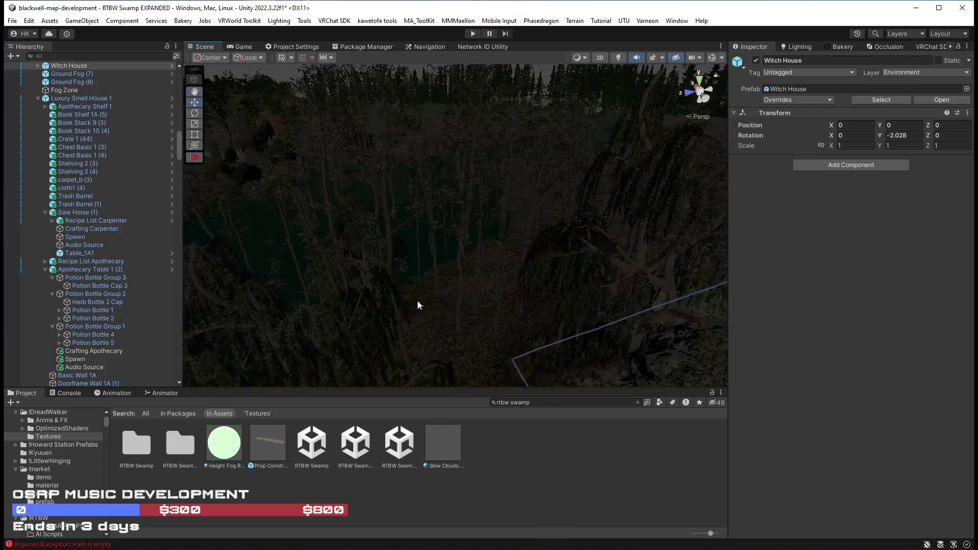
left_click_drag(497, 295, 587, 435)
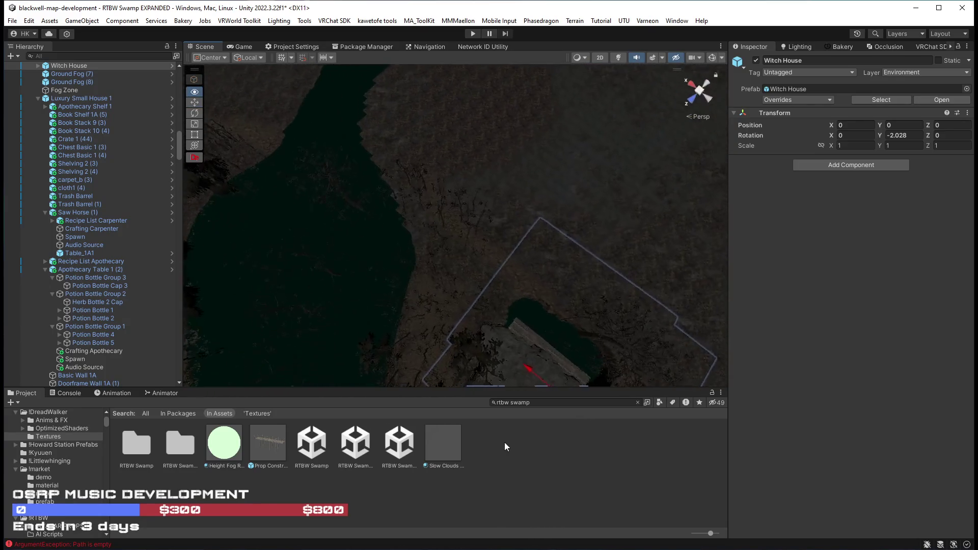
mouse_move(529, 453)
left_mouse_down()
mouse_move(594, 442)
mouse_move(465, 387)
mouse_move(421, 340)
mouse_move(437, 304)
left_mouse_up()
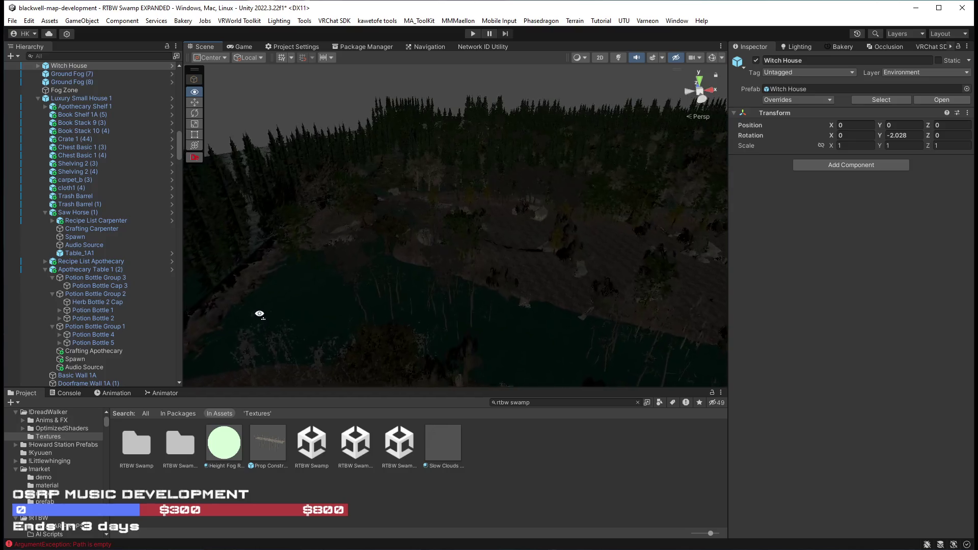
key("Up")
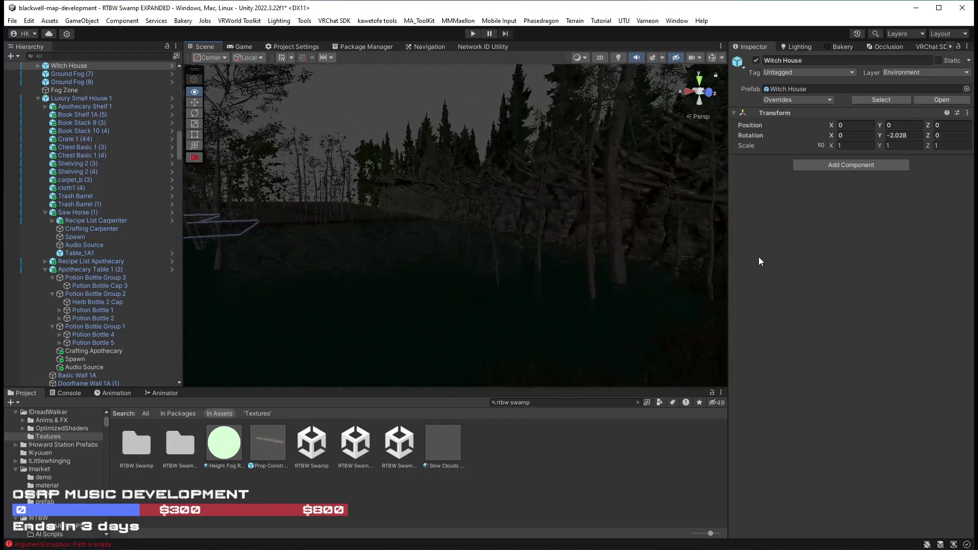
key("f")
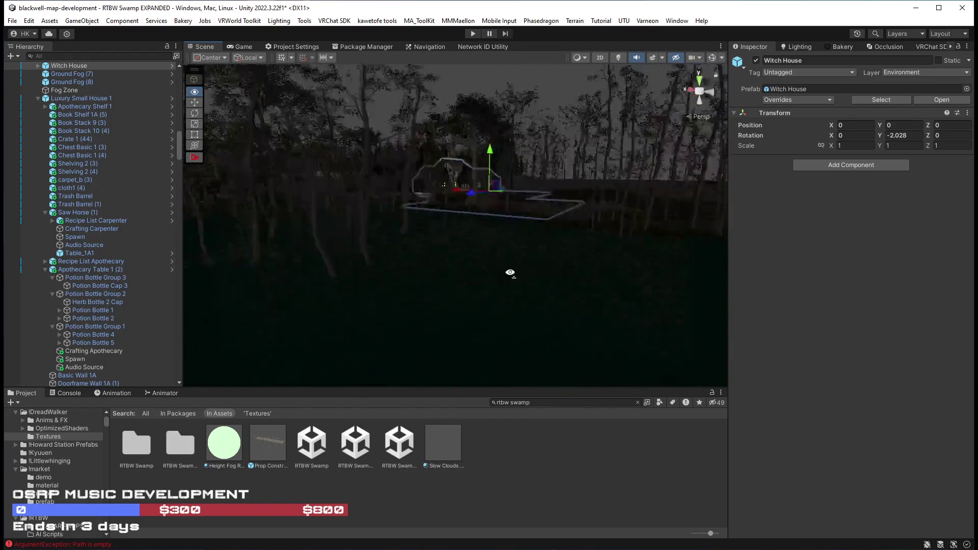
mouse_move(640, 265)
left_mouse_down()
mouse_move(518, 295)
mouse_move(395, 301)
left_mouse_up()
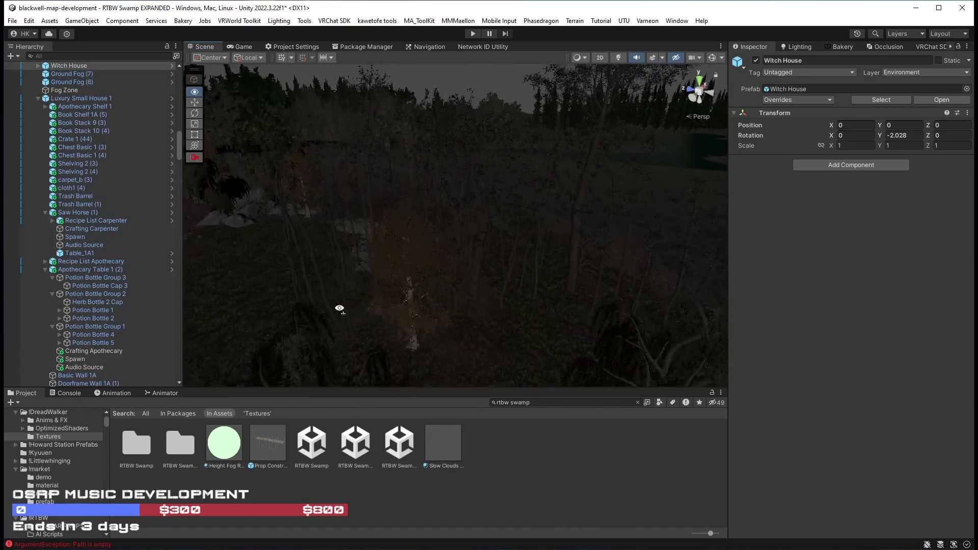
mouse_move(237, 307)
left_mouse_down()
mouse_move(512, 300)
mouse_move(472, 258)
mouse_move(562, 295)
left_mouse_up()
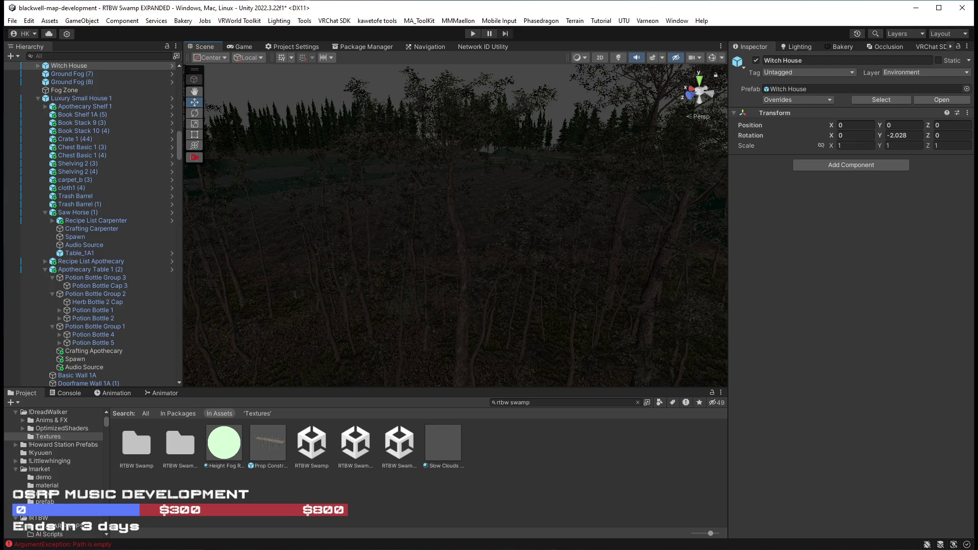
Select three oak trees near the swamp edge
left_click(450, 281)
left_click_drag(451, 282, 556, 301)
left_click(468, 239, "shift")
mouse_move(468, 239)
left_mouse_down()
mouse_move(457, 265)
mouse_move(439, 261)
mouse_move(467, 258)
mouse_move(379, 255)
left_mouse_up()
left_click(486, 246, "shift")
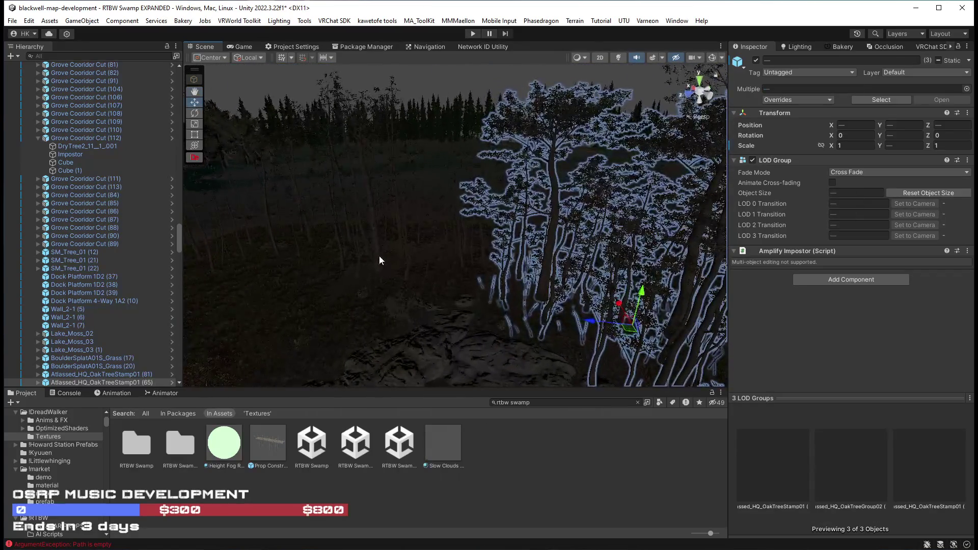
Add two more oak trees for five in total, and frame the group
left_click(375, 252, "shift")
left_click(481, 237, "shift")
mouse_move(481, 237)
left_mouse_down()
mouse_move(534, 306)
mouse_move(524, 323)
mouse_move(445, 322)
mouse_move(387, 285)
mouse_move(338, 214)
mouse_move(560, 193)
left_mouse_up()
mouse_move(611, 214)
left_mouse_down()
mouse_move(480, 191)
mouse_move(560, 168)
left_mouse_up()
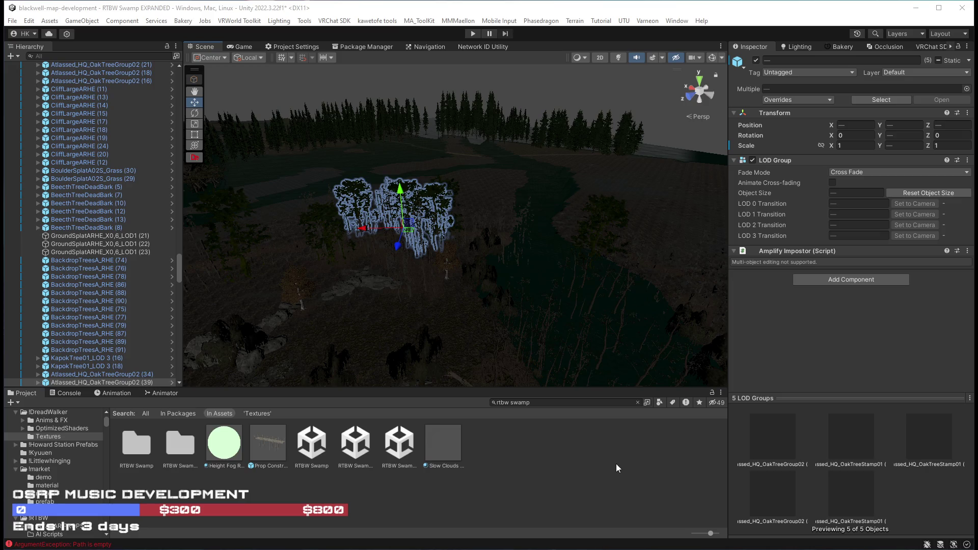
mouse_move(473, 315)
left_mouse_down()
mouse_move(406, 334)
mouse_move(338, 323)
mouse_move(504, 343)
mouse_move(498, 362)
mouse_move(483, 271)
left_mouse_up()
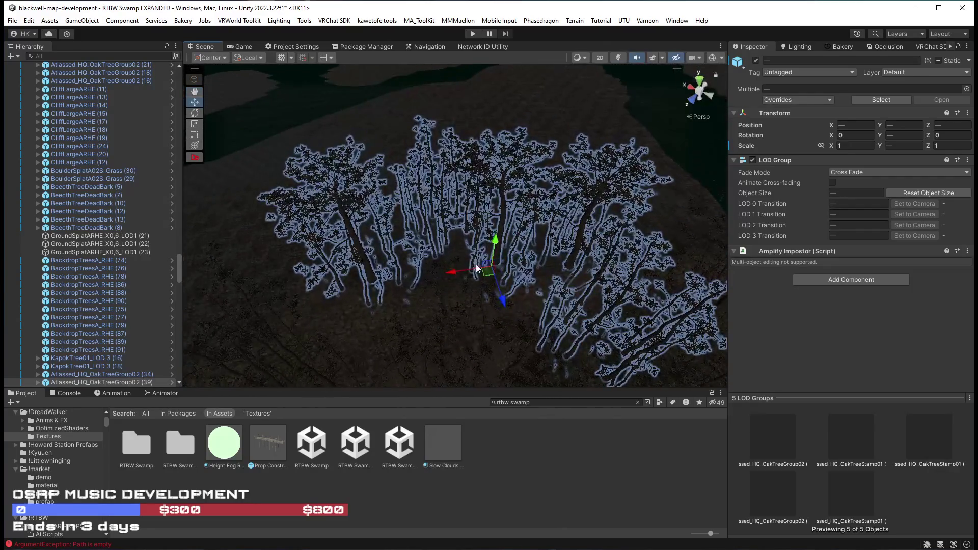
mouse_move(423, 186)
left_mouse_down()
mouse_move(466, 283)
mouse_move(677, 295)
mouse_move(422, 296)
left_mouse_up()
mouse_move(453, 220)
left_mouse_down()
mouse_move(660, 243)
mouse_move(628, 280)
mouse_move(540, 219)
mouse_move(427, 174)
left_mouse_up()
key("f")
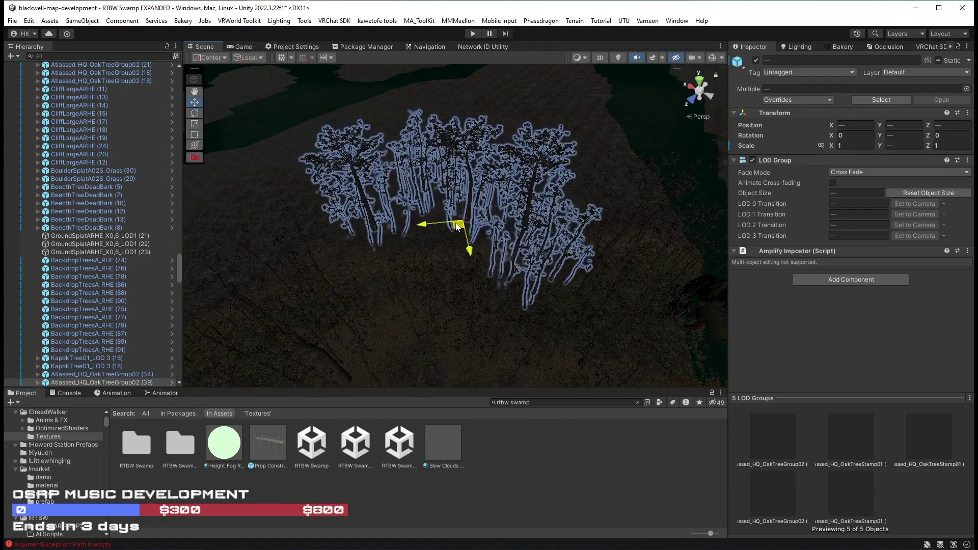
mouse_move(478, 251)
left_mouse_down()
mouse_move(528, 266)
mouse_move(535, 321)
mouse_move(446, 246)
mouse_move(436, 259)
left_mouse_up()
Move and rotate the five oak trees across the terrain, then select Atlassed_HQ_OakTreeGroup02 (69)
key("e")
mouse_move(480, 283)
left_mouse_down()
mouse_move(423, 307)
mouse_move(680, 333)
mouse_move(570, 318)
left_mouse_up()
key("w")
mouse_move(427, 272)
left_mouse_down()
mouse_move(507, 173)
mouse_move(445, 224)
mouse_move(480, 280)
mouse_move(421, 234)
mouse_move(332, 205)
mouse_move(331, 249)
left_mouse_up()
mouse_move(405, 253)
left_mouse_down()
mouse_move(578, 272)
mouse_move(509, 275)
left_mouse_up()
key("e")
mouse_move(478, 206)
left_mouse_down()
mouse_move(611, 244)
mouse_move(770, 260)
mouse_move(743, 279)
mouse_move(593, 284)
left_mouse_up()
key("w")
mouse_move(488, 209)
left_mouse_down()
mouse_move(510, 252)
mouse_move(478, 239)
mouse_move(639, 233)
mouse_move(672, 165)
mouse_move(587, 142)
mouse_move(343, 113)
mouse_move(602, 142)
left_mouse_up()
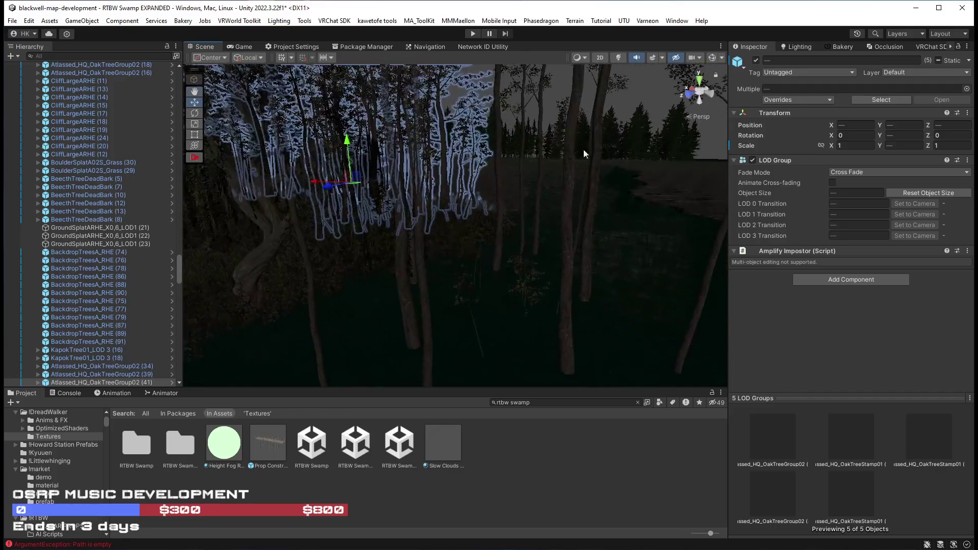
left_click(567, 212)
mouse_move(564, 211)
left_mouse_down()
mouse_move(471, 270)
mouse_move(406, 288)
left_mouse_up()
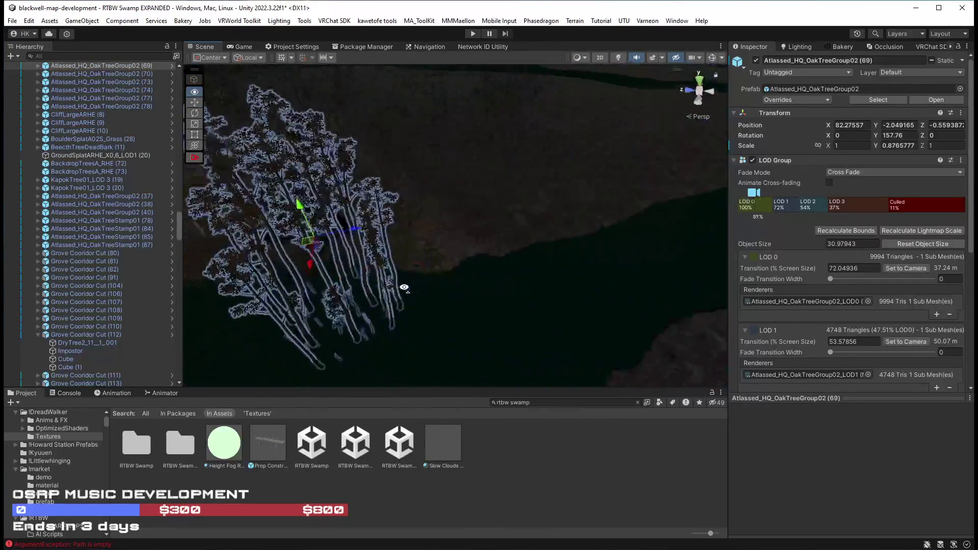
Move the oak group to about X 91, Z -22, then select cliffs CliffLargeARHE (21) and (16)
mouse_move(322, 307)
left_mouse_down()
mouse_move(562, 305)
mouse_move(495, 277)
mouse_move(524, 192)
mouse_move(625, 292)
mouse_move(544, 301)
mouse_move(538, 288)
mouse_move(338, 243)
mouse_move(461, 268)
mouse_move(384, 255)
mouse_move(301, 220)
mouse_move(181, 231)
left_mouse_up()
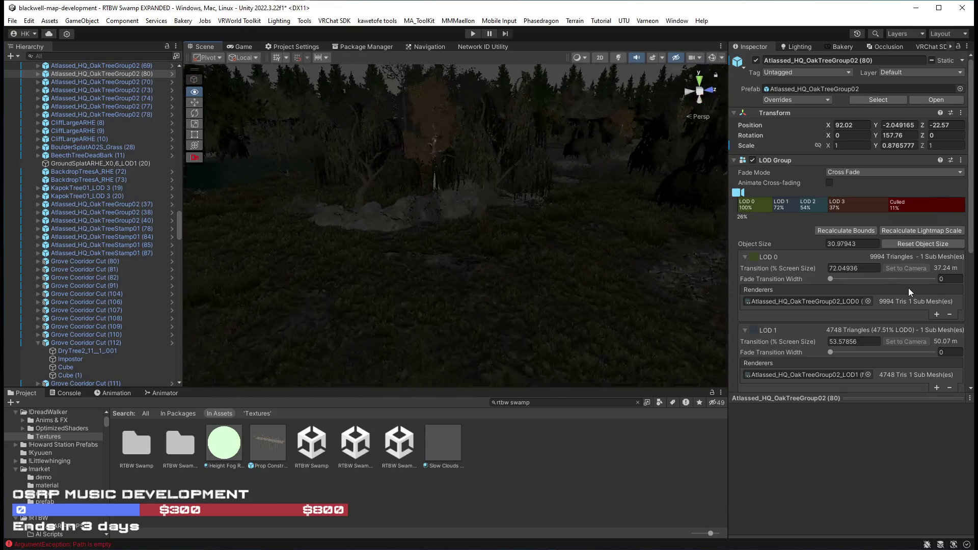
left_click(464, 251)
mouse_move(464, 251)
left_mouse_down()
mouse_move(437, 253)
mouse_move(454, 234)
mouse_move(222, 303)
mouse_move(469, 286)
mouse_move(452, 286)
mouse_move(679, 291)
left_mouse_up()
left_click(453, 234, "shift")
mouse_move(431, 262)
left_mouse_down()
mouse_move(310, 245)
mouse_move(371, 247)
mouse_move(418, 282)
left_mouse_up()
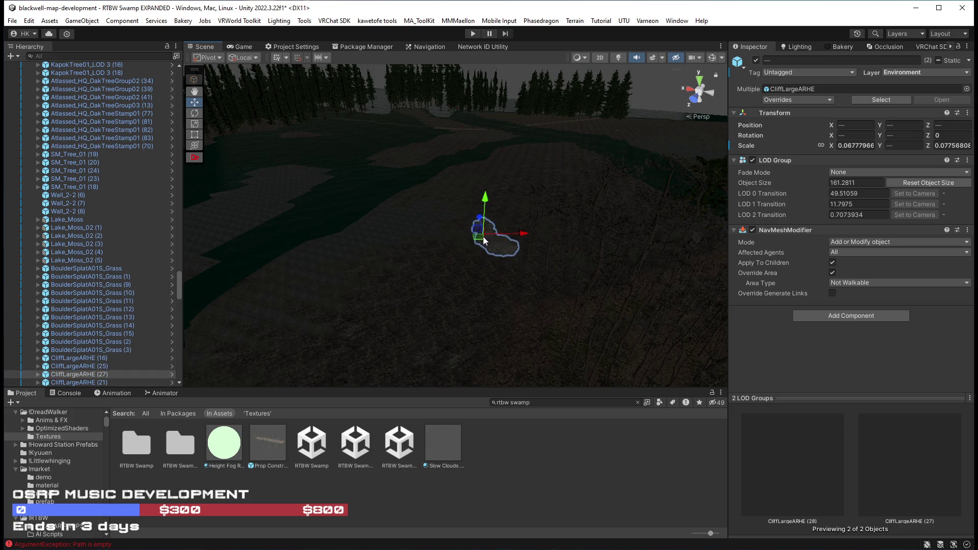
Frame the cliffs, select only CliffLargeARHE (27) and rotate it
key("f")
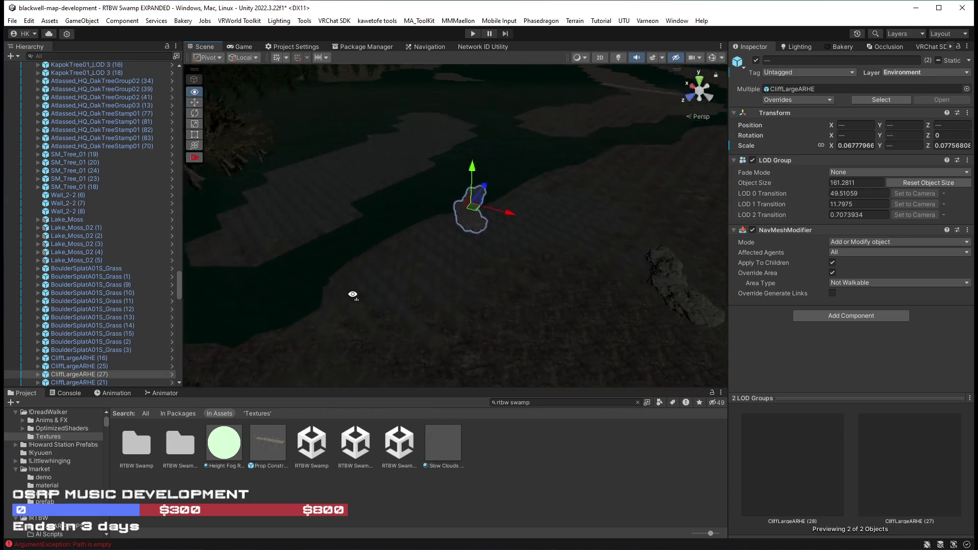
key("e")
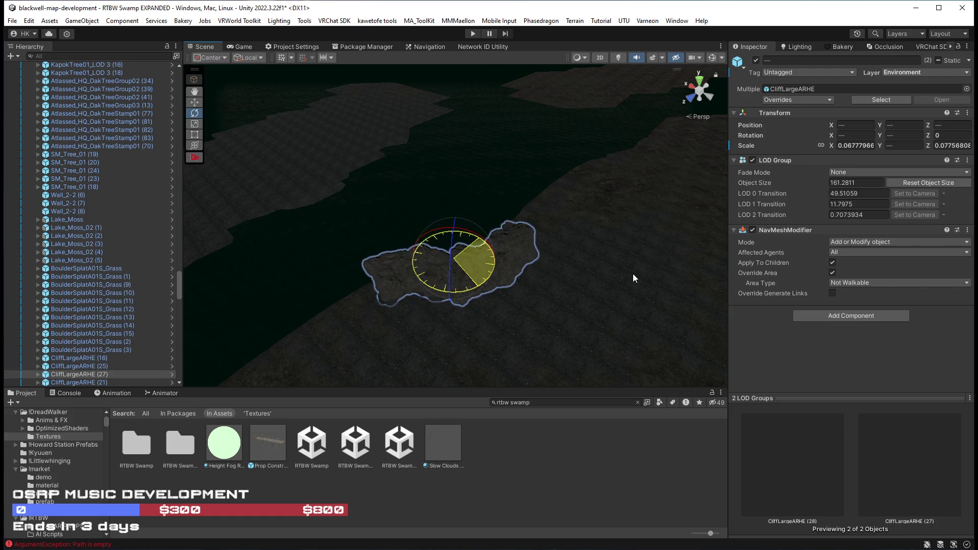
mouse_move(657, 272)
left_mouse_down()
mouse_move(478, 279)
mouse_move(591, 280)
mouse_move(647, 209)
left_mouse_up()
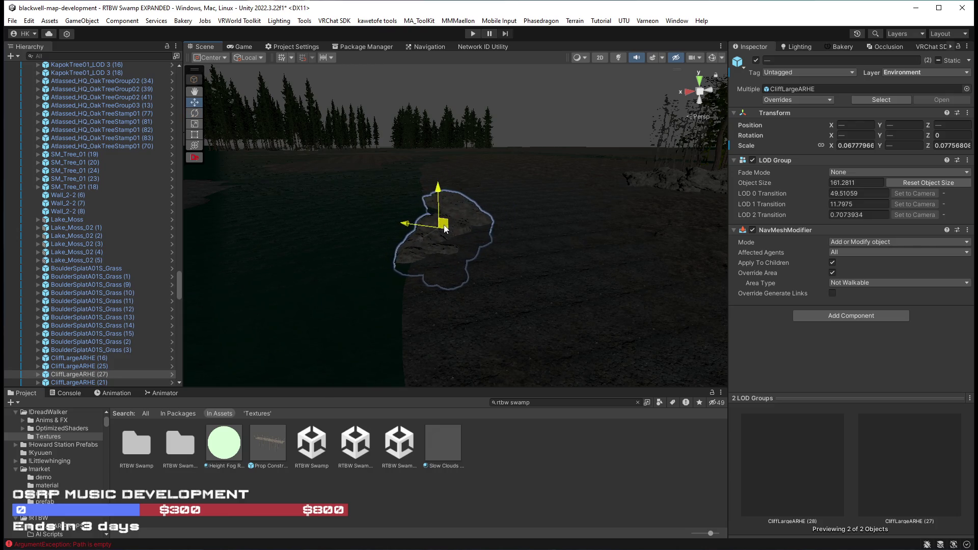
mouse_move(447, 231)
left_mouse_down()
mouse_move(465, 286)
mouse_move(511, 202)
left_mouse_up()
left_click(497, 222)
key("e")
key("w")
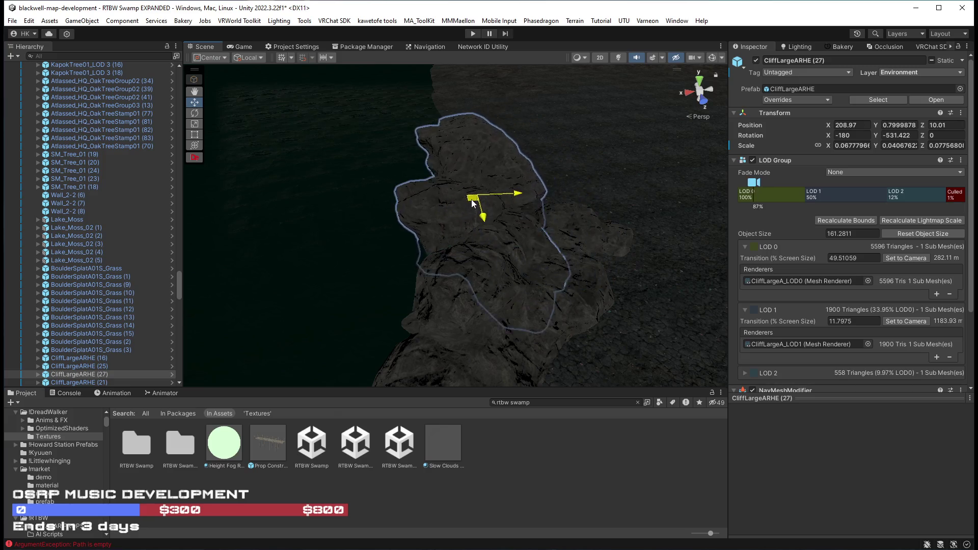
Add a rotated copy, CliffLargeARHE (28), beside it at X 210.86, Z 16.42
left_click(493, 300)
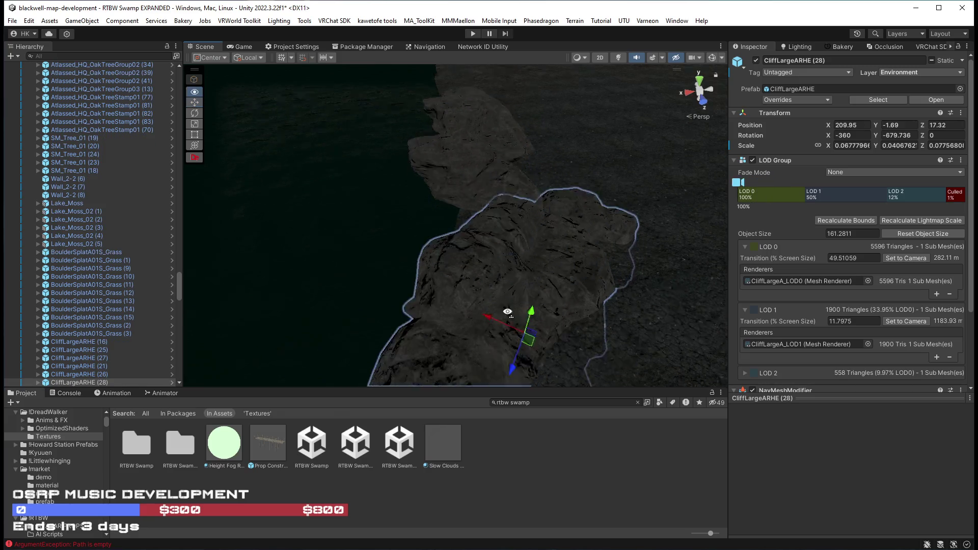
mouse_move(518, 301)
left_mouse_down()
mouse_move(536, 302)
mouse_move(496, 280)
mouse_move(458, 214)
mouse_move(545, 180)
mouse_move(436, 218)
mouse_move(445, 246)
mouse_move(780, 179)
left_mouse_up()
key("w")
left_click(446, 246)
mouse_move(591, 236)
left_mouse_down()
mouse_move(585, 246)
mouse_move(530, 244)
mouse_move(563, 218)
mouse_move(615, 221)
mouse_move(572, 225)
mouse_move(659, 261)
mouse_move(631, 307)
mouse_move(586, 308)
left_mouse_up()
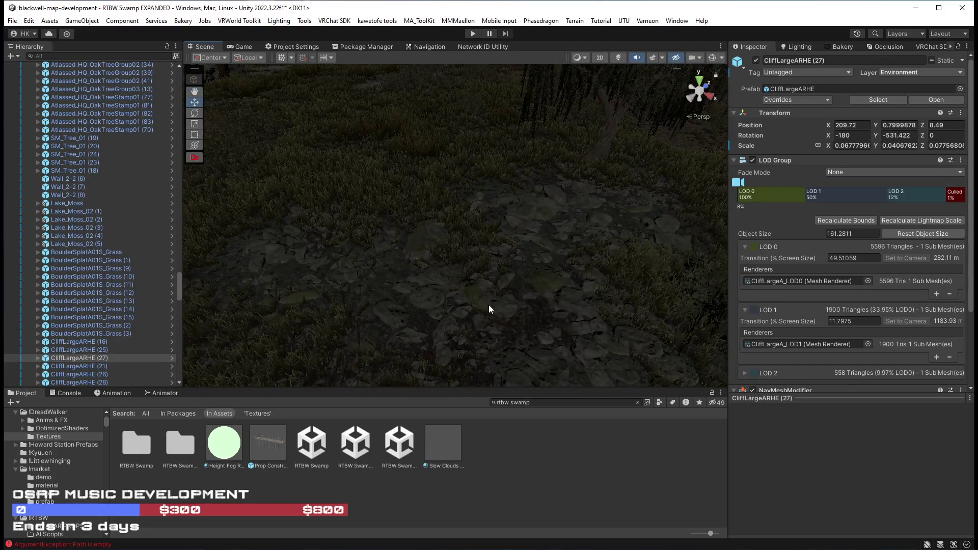
scroll(545, 231, "up", 6)
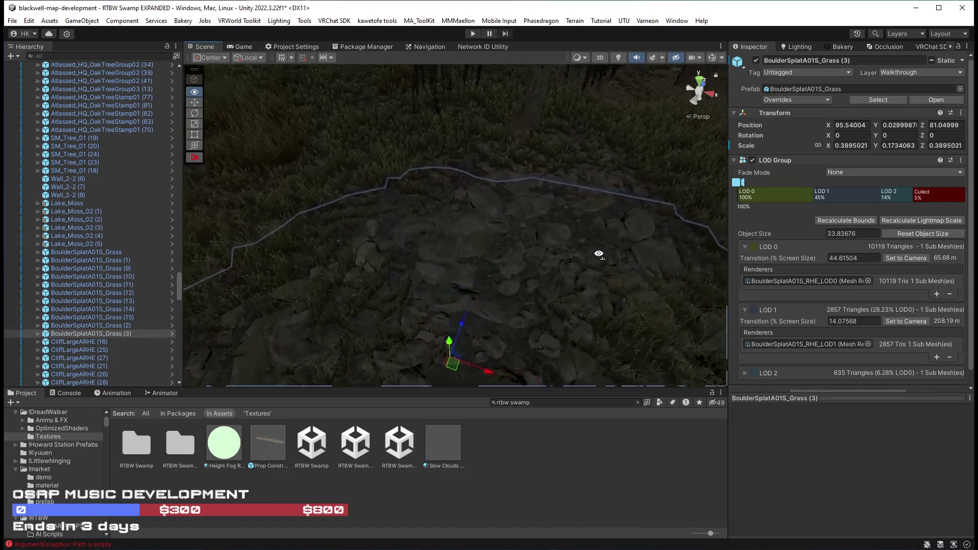
Select three BoulderSplatA01S_Grass boulder patches
left_click(640, 153, "shift")
mouse_move(532, 216)
left_mouse_down()
mouse_move(511, 244)
mouse_move(449, 244)
mouse_move(539, 253)
mouse_move(542, 239)
mouse_move(483, 256)
mouse_move(576, 251)
mouse_move(470, 268)
left_mouse_up()
left_click(483, 262, "shift")
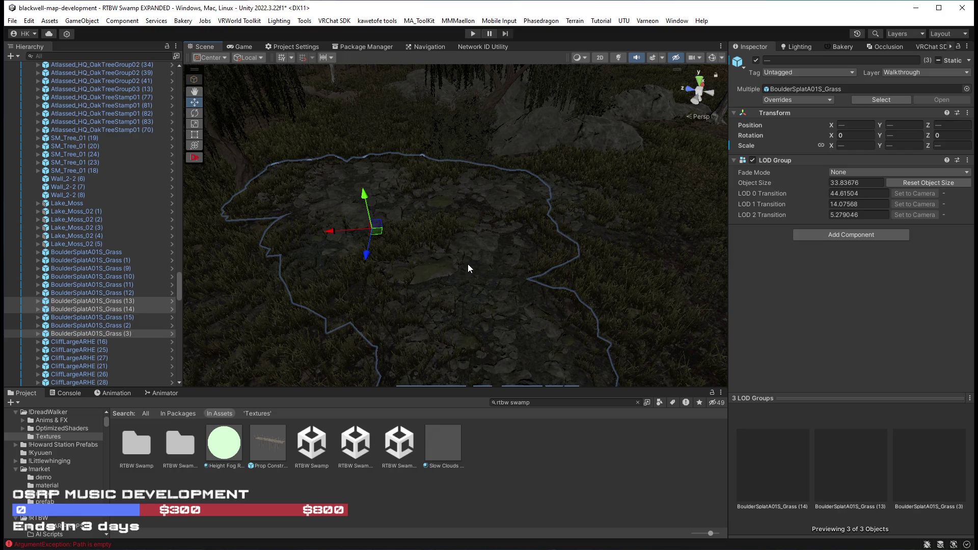
mouse_move(468, 265)
left_mouse_down()
mouse_move(443, 245)
mouse_move(458, 210)
mouse_move(537, 260)
mouse_move(469, 310)
left_mouse_up()
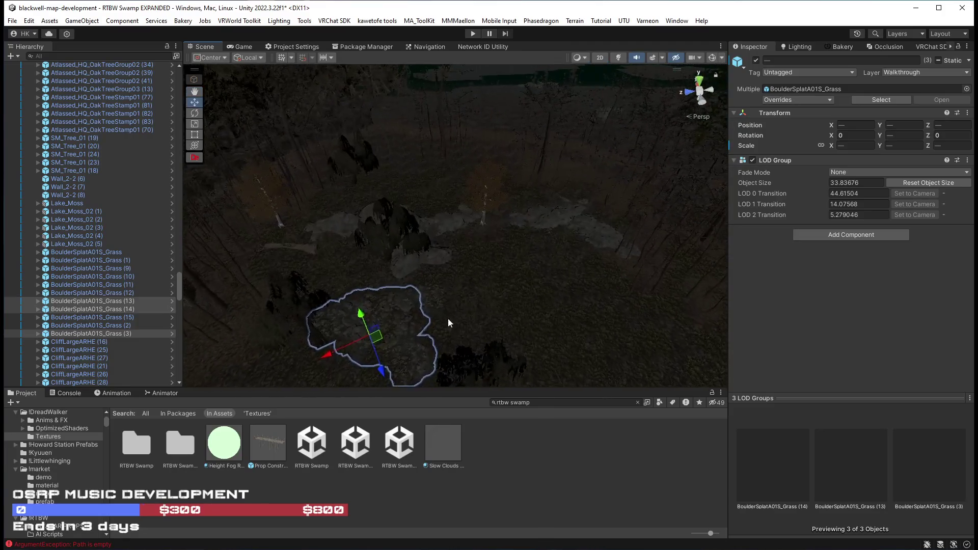
Move the boulder patches to a new spot, then select BoulderSplatA01S_Grass (9) and (10)
mouse_move(381, 339)
left_mouse_down()
mouse_move(443, 275)
mouse_move(521, 137)
mouse_move(570, 159)
left_mouse_up()
scroll(591, 177, "up", 3)
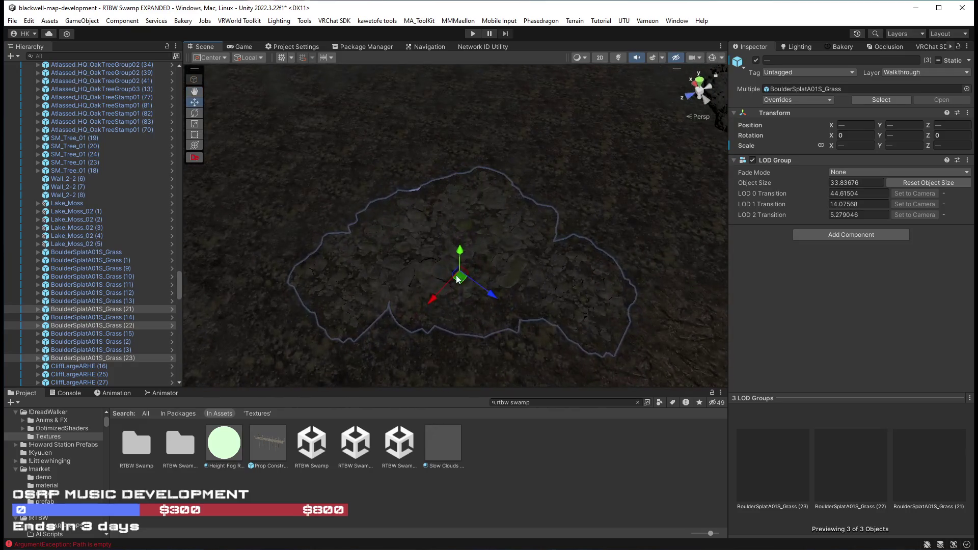
scroll(459, 265, "up", 2)
mouse_move(468, 344)
left_mouse_down()
mouse_move(647, 298)
mouse_move(633, 219)
mouse_move(535, 208)
mouse_move(279, 240)
mouse_move(749, 219)
mouse_move(227, 162)
mouse_move(135, 191)
mouse_move(133, 210)
mouse_move(80, 213)
mouse_move(65, 258)
mouse_move(2, 330)
left_mouse_up()
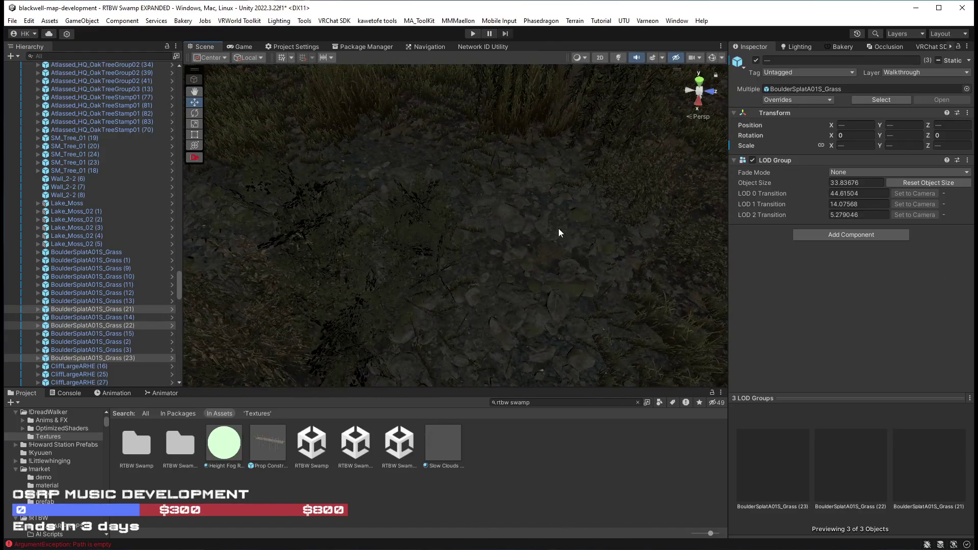
left_click(507, 229)
left_click(391, 123, "shift")
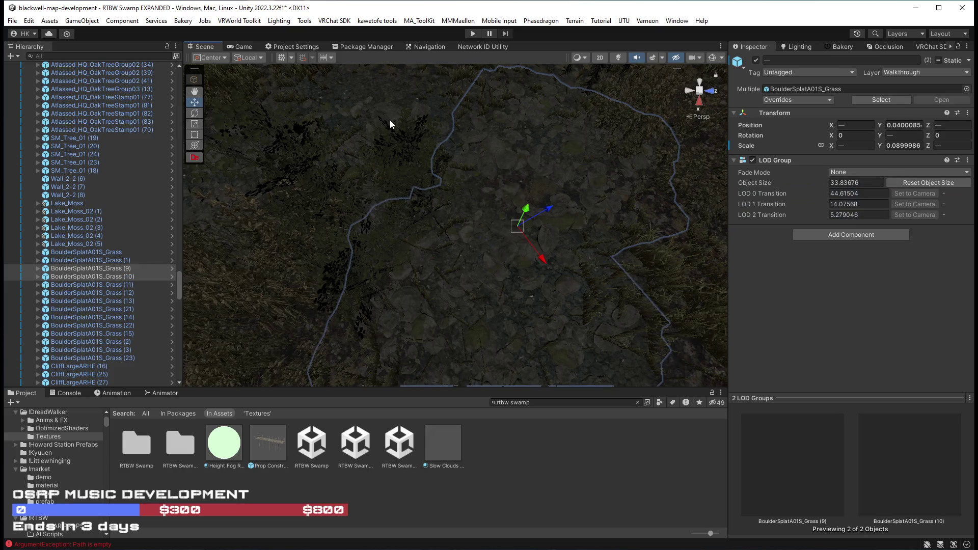
Add BoulderSplatA01S_Grass (11), then rotate and slide the three boulders across the terrain
left_click(362, 104, "shift")
mouse_move(520, 142)
left_mouse_down()
mouse_move(446, 131)
mouse_move(443, 141)
mouse_move(376, 146)
mouse_move(443, 137)
left_mouse_up()
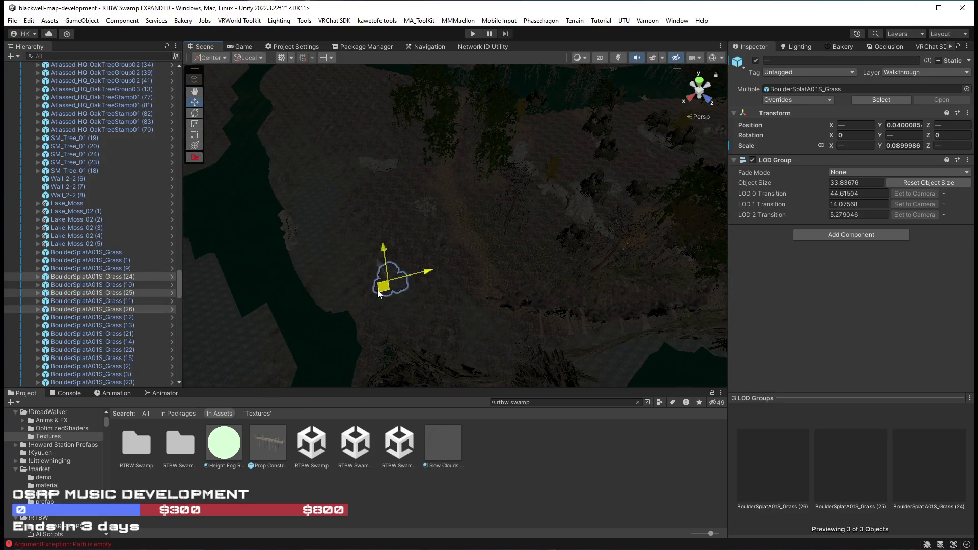
scroll(423, 316, "up", 5)
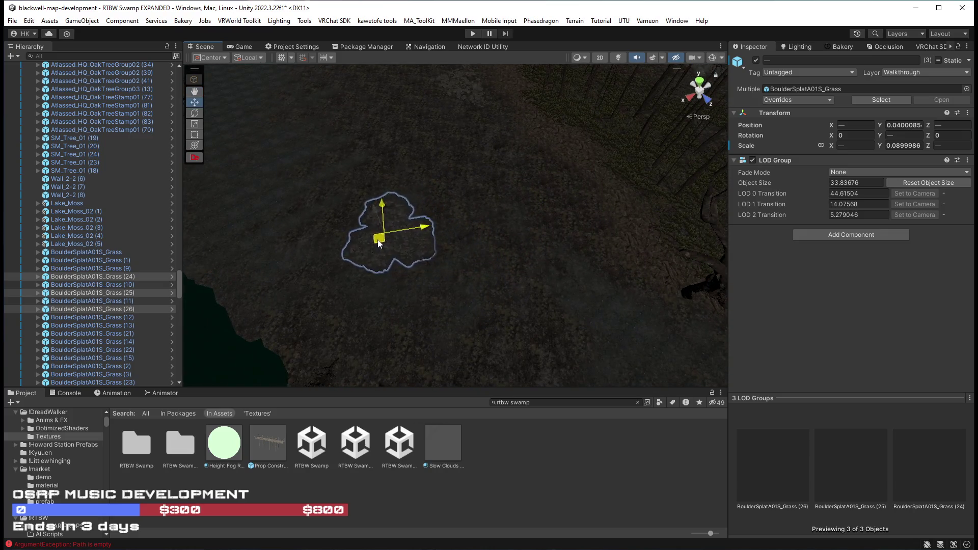
mouse_move(379, 243)
left_mouse_down()
mouse_move(448, 244)
mouse_move(411, 166)
mouse_move(365, 123)
mouse_move(426, 174)
mouse_move(404, 192)
mouse_move(460, 301)
left_mouse_up()
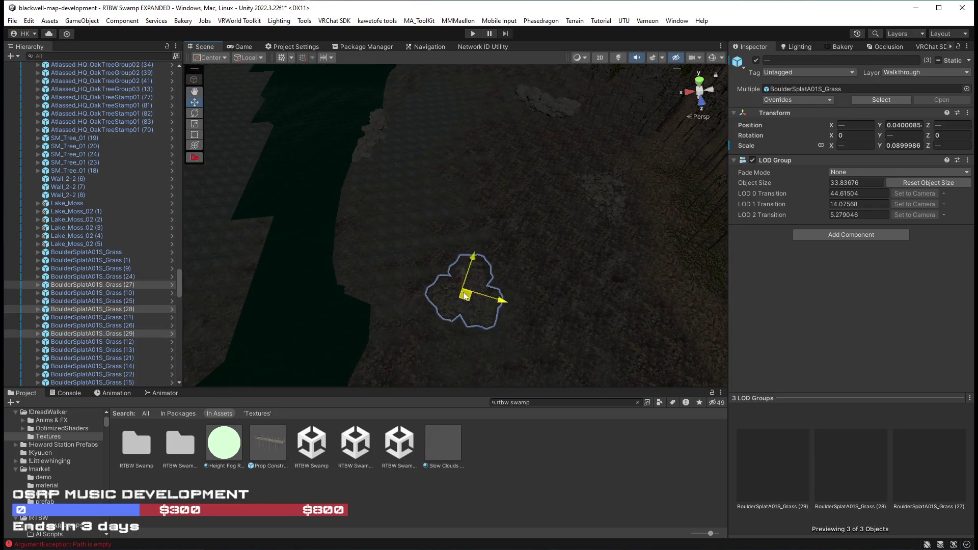
left_click_drag(391, 155, 431, 158)
mouse_move(524, 250)
left_mouse_down()
mouse_move(539, 251)
mouse_move(515, 238)
left_mouse_up()
key("w")
mouse_move(491, 205)
left_mouse_down()
mouse_move(468, 185)
mouse_move(494, 206)
mouse_move(473, 199)
mouse_move(459, 153)
mouse_move(356, 249)
left_mouse_up()
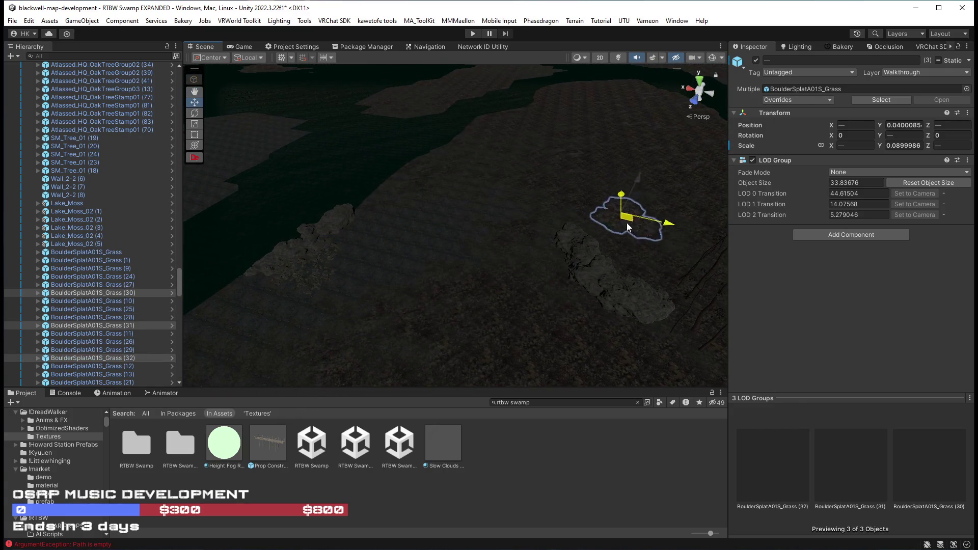
Select boulder splats (23), (21) and (22) and move them to the left
left_click(599, 225)
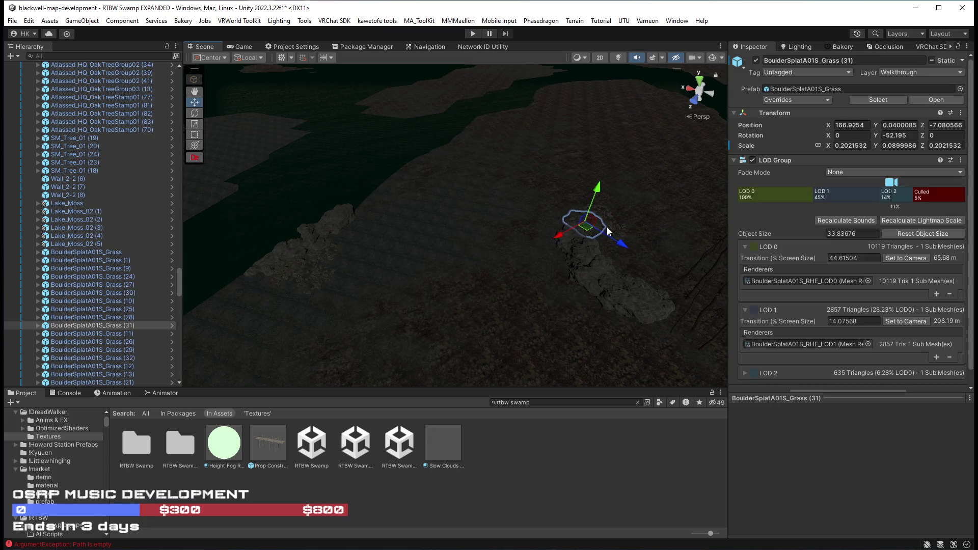
mouse_move(600, 246)
left_mouse_down()
mouse_move(421, 299)
mouse_move(391, 269)
mouse_move(508, 219)
mouse_move(283, 199)
mouse_move(263, 257)
left_mouse_up()
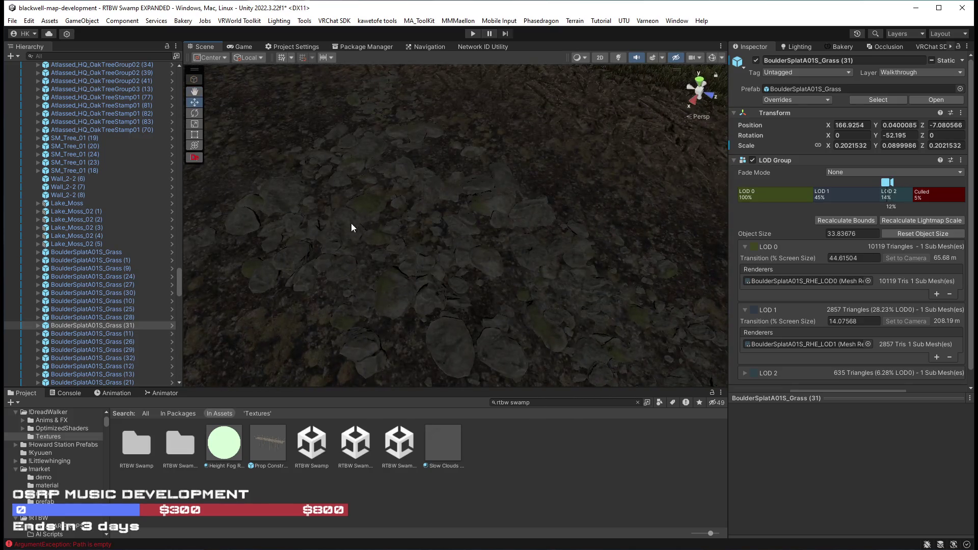
left_click(489, 193)
left_click(380, 95, "shift")
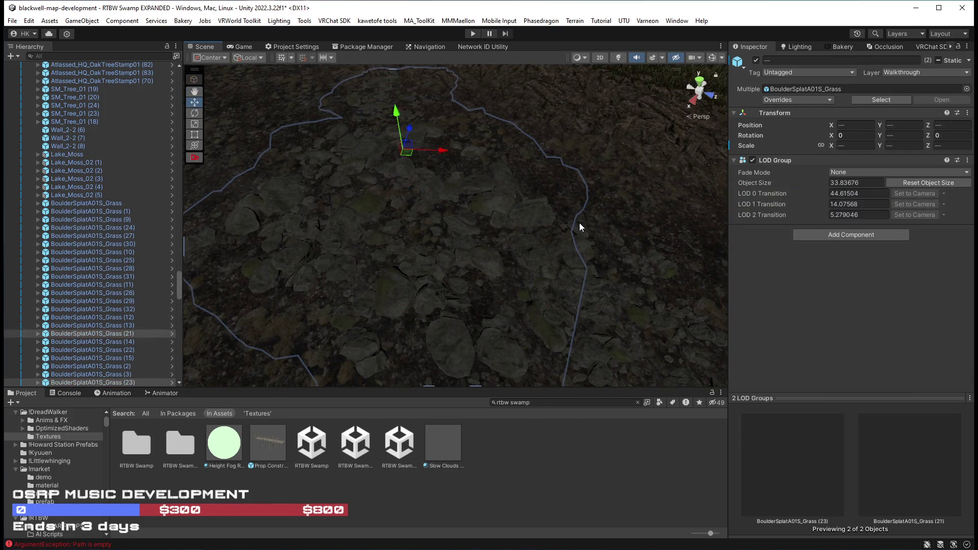
left_click(667, 277, "shift")
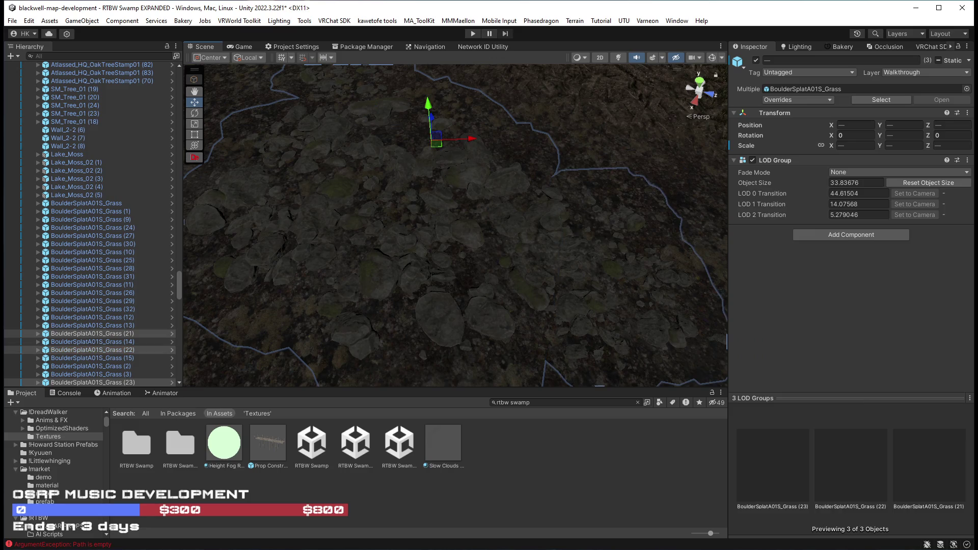
mouse_move(340, 217)
left_mouse_down()
mouse_move(217, 153)
mouse_move(227, 169)
mouse_move(311, 164)
mouse_move(619, 215)
left_mouse_up()
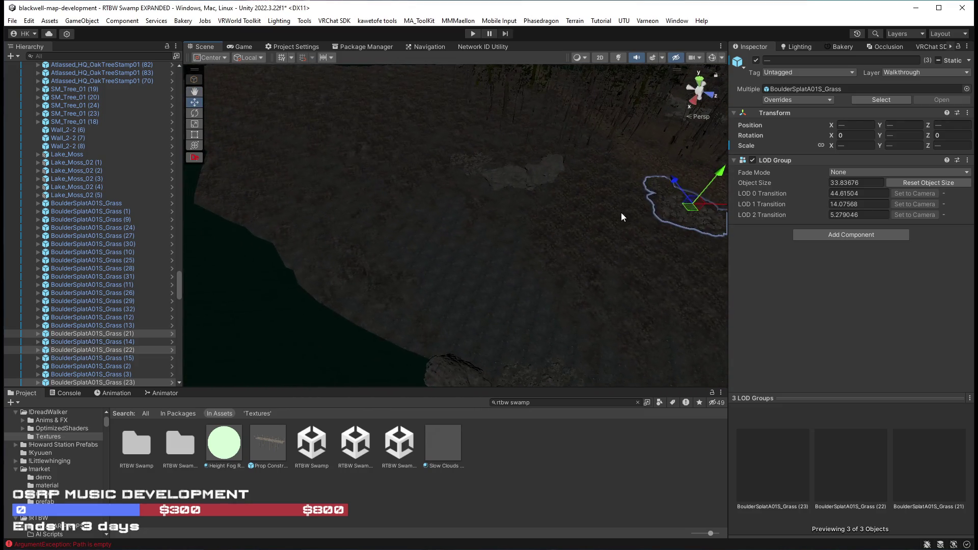
mouse_move(695, 210)
left_mouse_down()
mouse_move(576, 226)
mouse_move(314, 202)
left_mouse_up()
mouse_move(453, 243)
left_mouse_down()
mouse_move(304, 210)
mouse_move(367, 183)
mouse_move(323, 154)
mouse_move(526, 201)
mouse_move(628, 188)
left_mouse_up()
Duplicate the three boulders and move the copies up-left onto new ground
key("f")
key("ctrl+d")
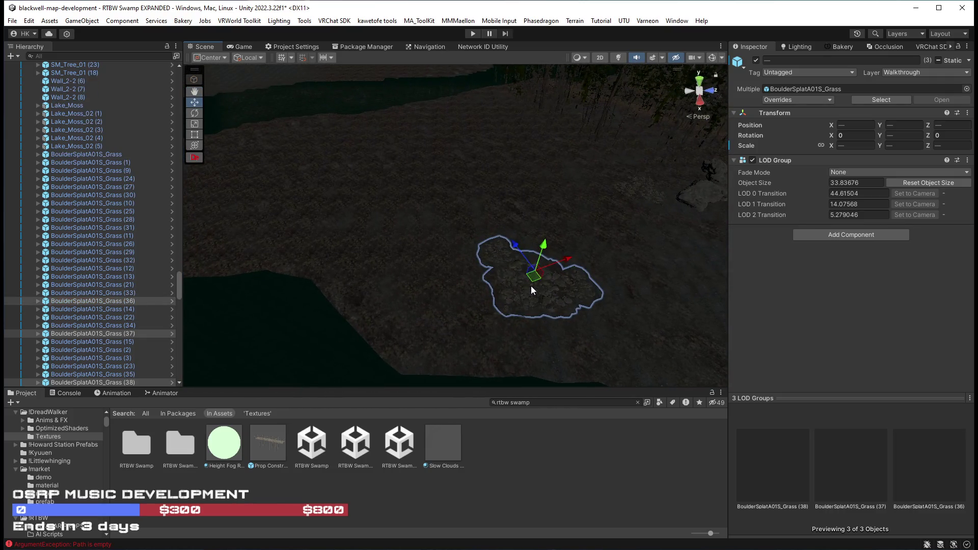
left_click_drag(482, 275, 336, 168)
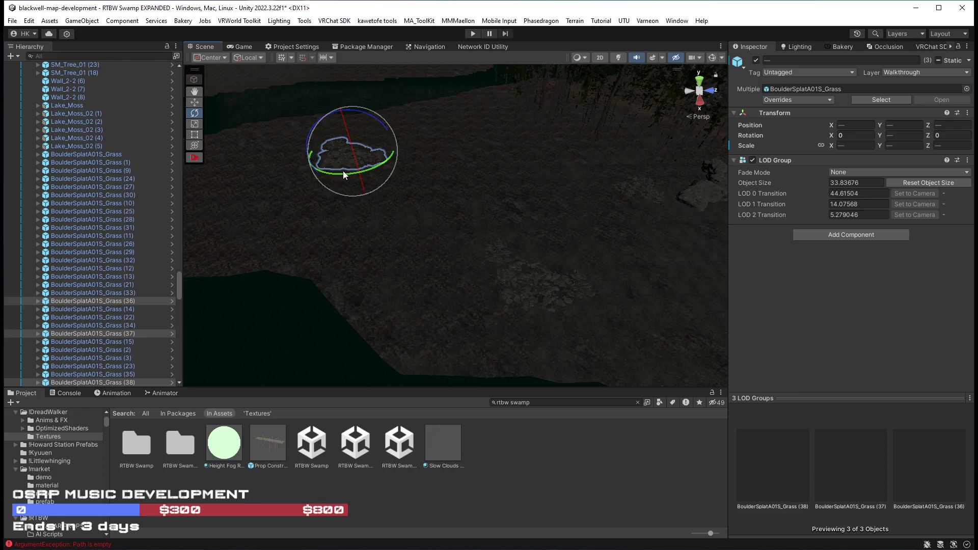
mouse_move(470, 181)
left_mouse_down()
mouse_move(570, 183)
mouse_move(427, 157)
mouse_move(560, 204)
mouse_move(696, 200)
mouse_move(630, 203)
mouse_move(509, 321)
left_mouse_up()
Add boulder splats (35), (33) and three more, then duplicate the nine selected boulders
key("e")
left_click(502, 336, "shift")
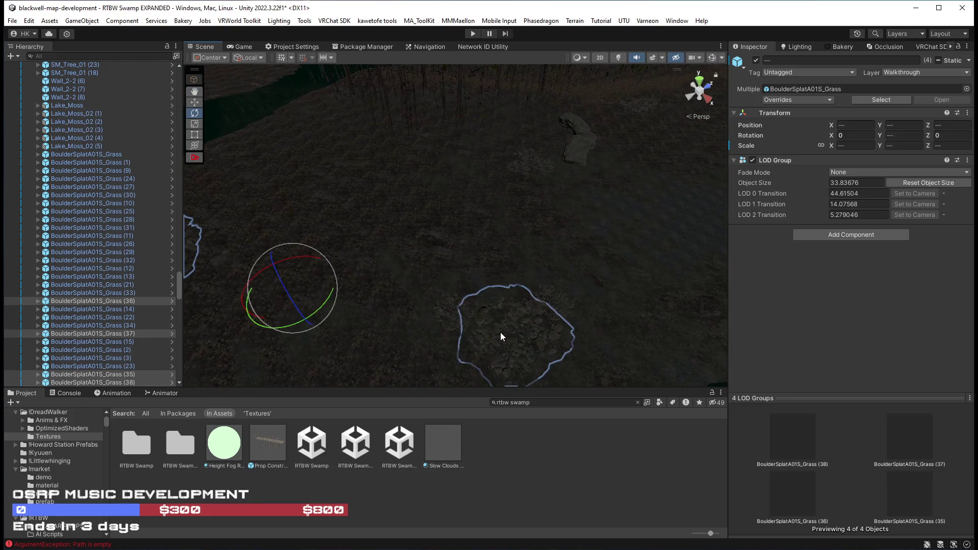
left_click(450, 316, "shift")
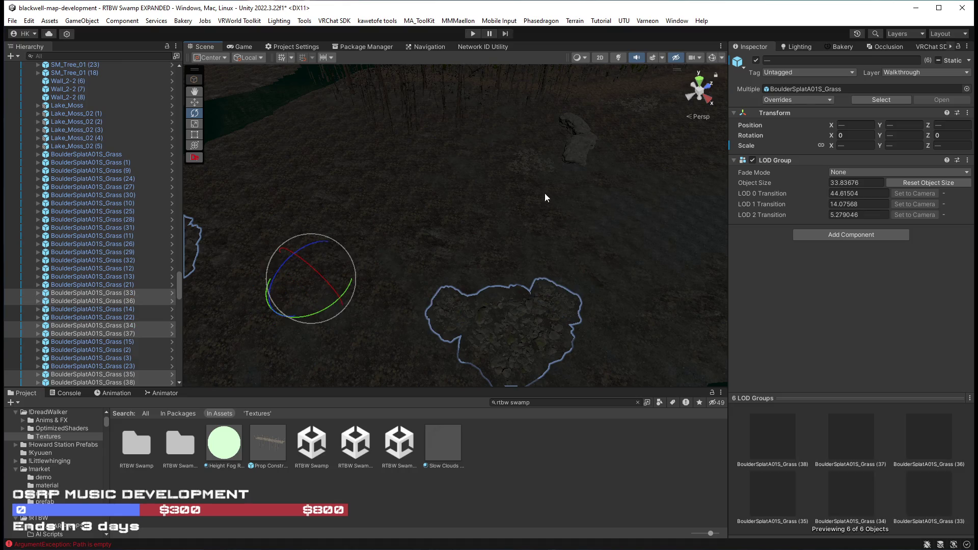
left_click(526, 155, "shift")
left_click(521, 167, "shift")
left_click(534, 168, "shift")
mouse_move(582, 221)
left_mouse_down()
mouse_move(521, 240)
mouse_move(454, 235)
mouse_move(471, 255)
left_mouse_up()
key("w")
key("ctrl+d")
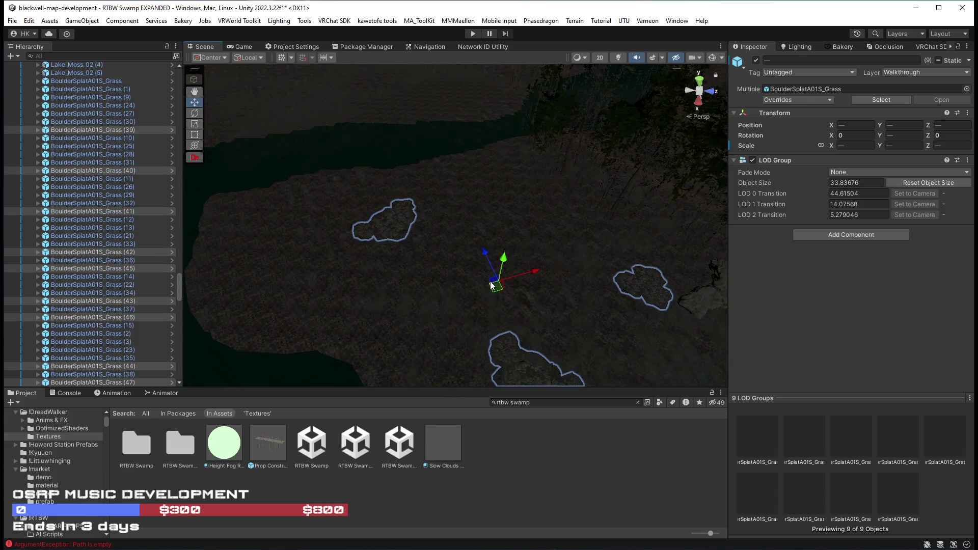
mouse_move(486, 198)
left_mouse_down()
mouse_move(508, 148)
mouse_move(497, 188)
mouse_move(469, 226)
mouse_move(458, 219)
left_mouse_up()
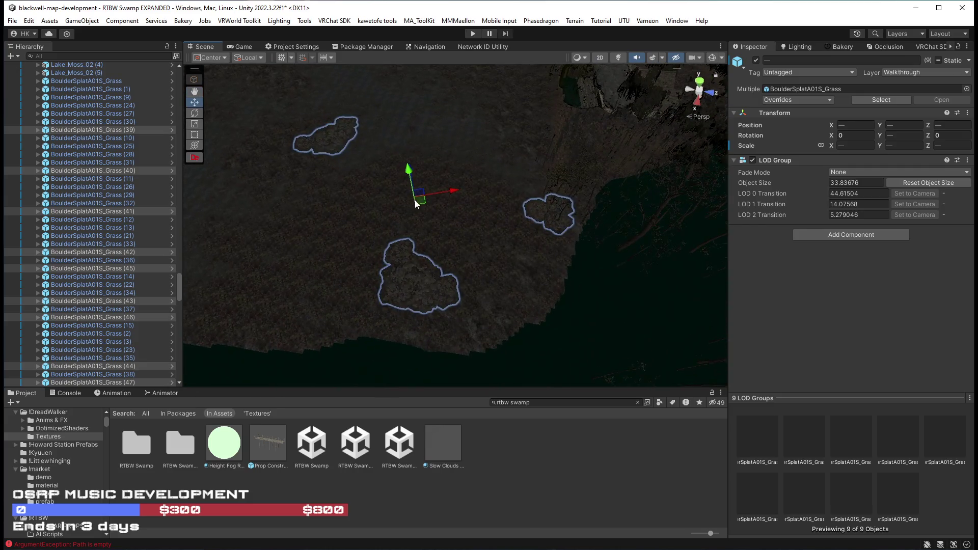
mouse_move(388, 208)
left_mouse_down()
mouse_move(284, 131)
mouse_move(452, 298)
mouse_move(525, 161)
left_mouse_up()
Duplicate the boulders twice more, moving the copies up-right, up to BoulderSplatA01S_Grass (65)
key("ctrl+d")
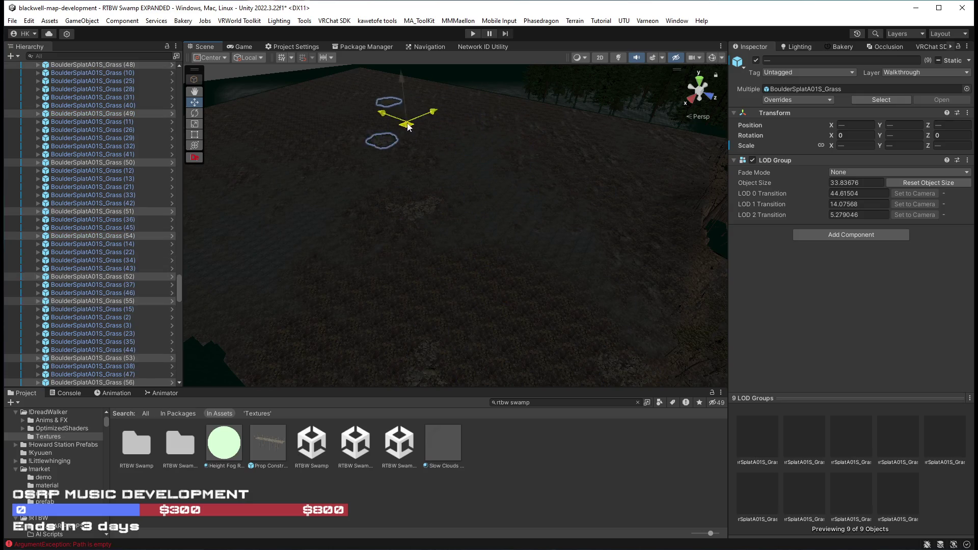
mouse_move(535, 154)
left_mouse_down()
mouse_move(464, 137)
mouse_move(484, 153)
mouse_move(530, 146)
mouse_move(537, 158)
mouse_move(659, 169)
mouse_move(713, 194)
mouse_move(441, 232)
left_mouse_up()
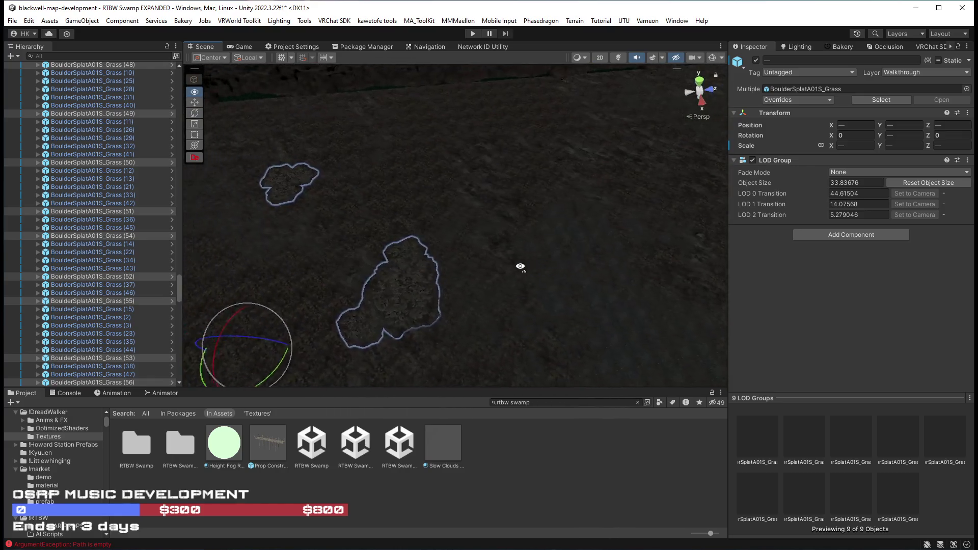
key("ctrl+d")
left_click_drag(383, 323, 470, 227)
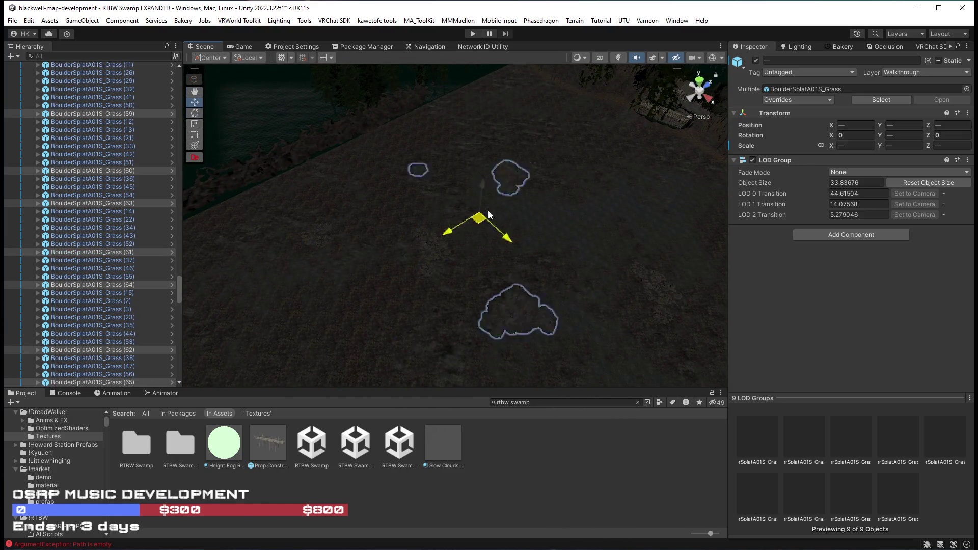
mouse_move(538, 167)
left_mouse_down()
mouse_move(497, 92)
mouse_move(552, 152)
mouse_move(507, 92)
mouse_move(551, 188)
left_mouse_up()
mouse_move(642, 196)
left_mouse_down()
mouse_move(651, 196)
mouse_move(589, 186)
mouse_move(644, 227)
mouse_move(524, 231)
mouse_move(629, 197)
mouse_move(524, 225)
mouse_move(484, 219)
mouse_move(582, 217)
mouse_move(485, 206)
mouse_move(488, 218)
left_mouse_up()
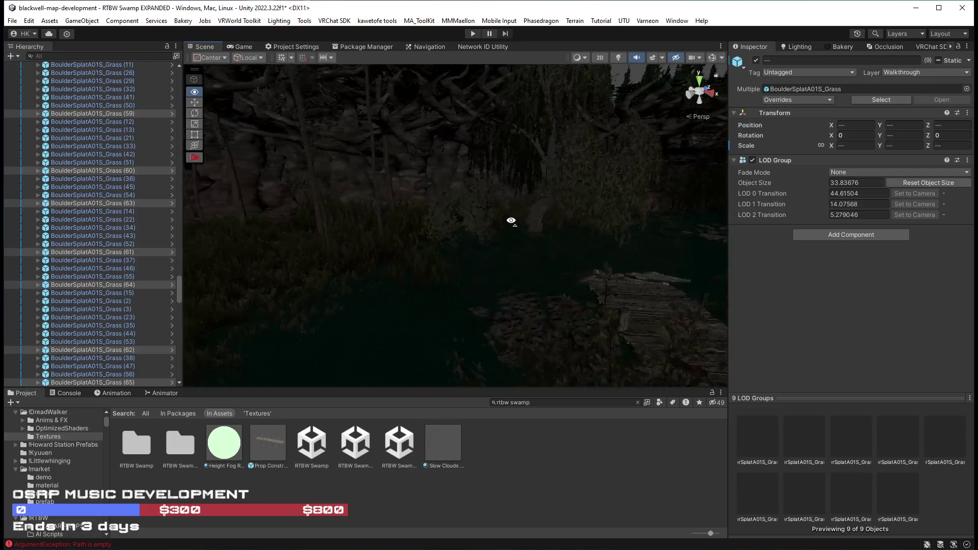
Select Grove Cooridor Cut (79) and fly the view toward the lit cabin
left_click(495, 245)
mouse_move(448, 251)
left_mouse_down()
mouse_move(399, 225)
mouse_move(200, 211)
left_mouse_up()
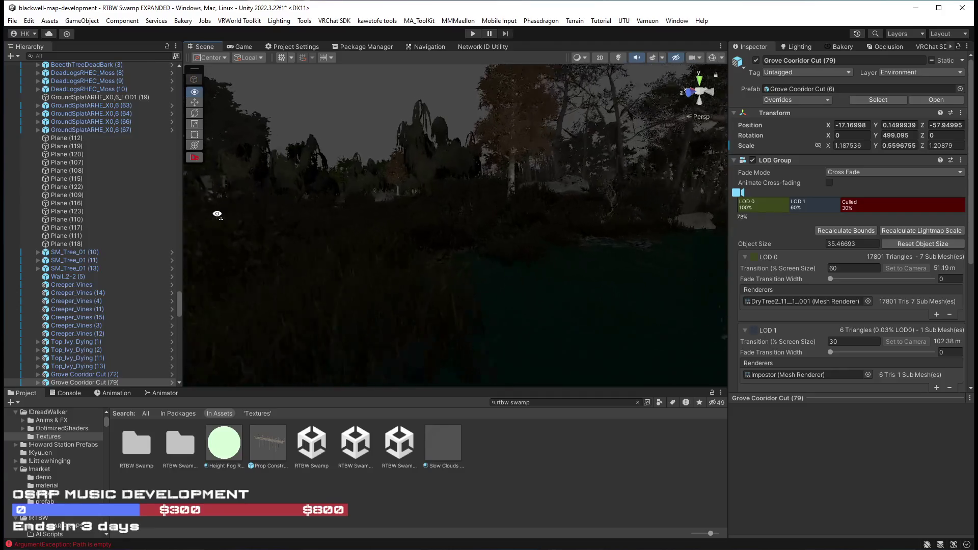
mouse_move(317, 267)
left_mouse_down()
mouse_move(275, 255)
mouse_move(443, 265)
mouse_move(590, 234)
mouse_move(491, 256)
mouse_move(640, 246)
mouse_move(631, 273)
mouse_move(465, 273)
mouse_move(648, 271)
mouse_move(376, 287)
left_mouse_up()
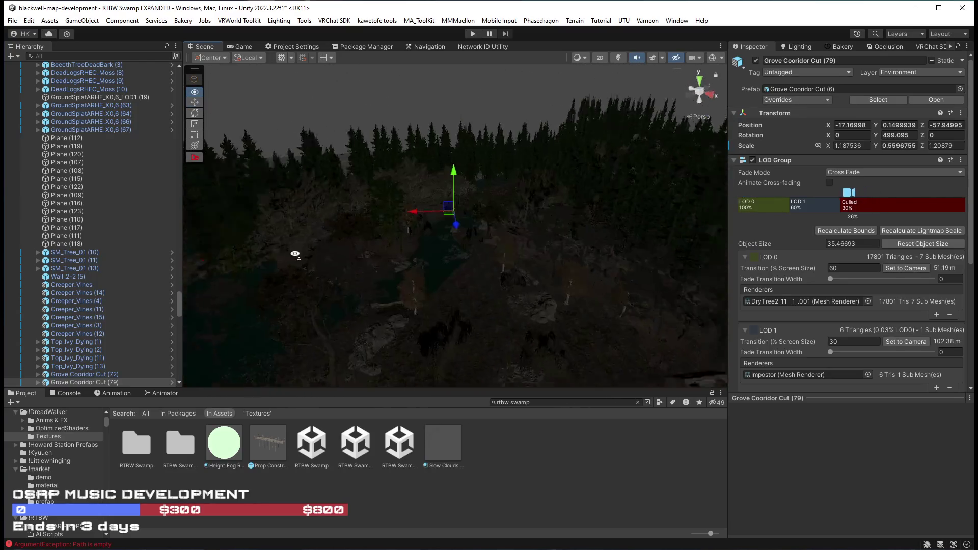
mouse_move(507, 256)
left_mouse_down()
mouse_move(327, 277)
mouse_move(428, 257)
mouse_move(433, 245)
mouse_move(900, 197)
mouse_move(909, 232)
mouse_move(906, 224)
mouse_move(882, 243)
mouse_move(881, 261)
mouse_move(880, 241)
mouse_move(895, 230)
mouse_move(550, 245)
mouse_move(585, 235)
mouse_move(587, 213)
left_mouse_up()
Select the House_5 cabin and fly the view inside it
left_click(520, 223)
mouse_move(521, 223)
left_mouse_down()
mouse_move(619, 224)
mouse_move(548, 212)
mouse_move(365, 234)
mouse_move(373, 231)
mouse_move(338, 216)
mouse_move(381, 222)
mouse_move(398, 238)
mouse_move(460, 257)
mouse_move(515, 255)
mouse_move(618, 209)
mouse_move(579, 213)
mouse_move(535, 198)
mouse_move(399, 203)
mouse_move(192, 236)
mouse_move(271, 232)
mouse_move(277, 218)
mouse_move(500, 223)
left_mouse_up()
left_click(380, 221)
mouse_move(447, 225)
left_mouse_down()
mouse_move(381, 220)
mouse_move(374, 238)
mouse_move(219, 243)
mouse_move(233, 259)
mouse_move(382, 255)
mouse_move(426, 214)
left_mouse_up()
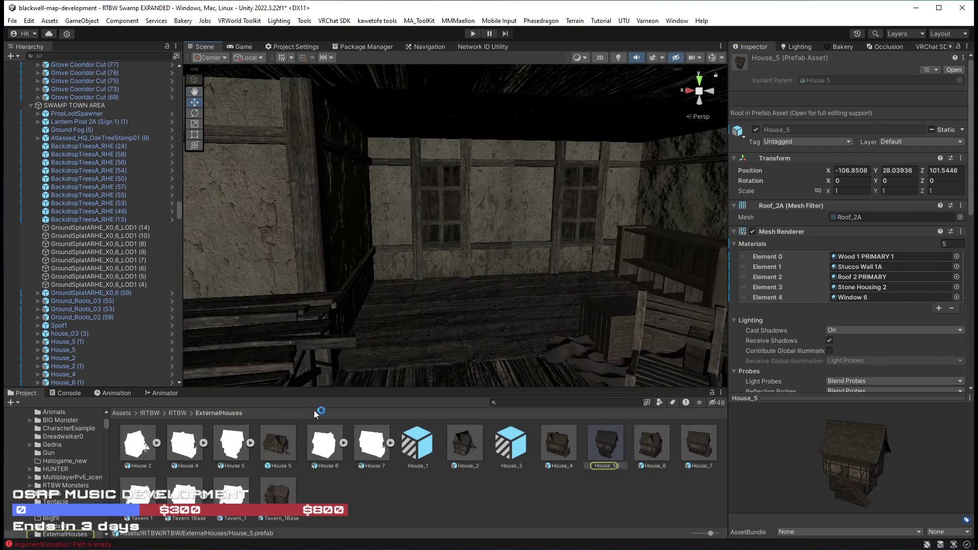
Spin the House 5 prefab preview, then select House_4 to show its materials
left_click(280, 446)
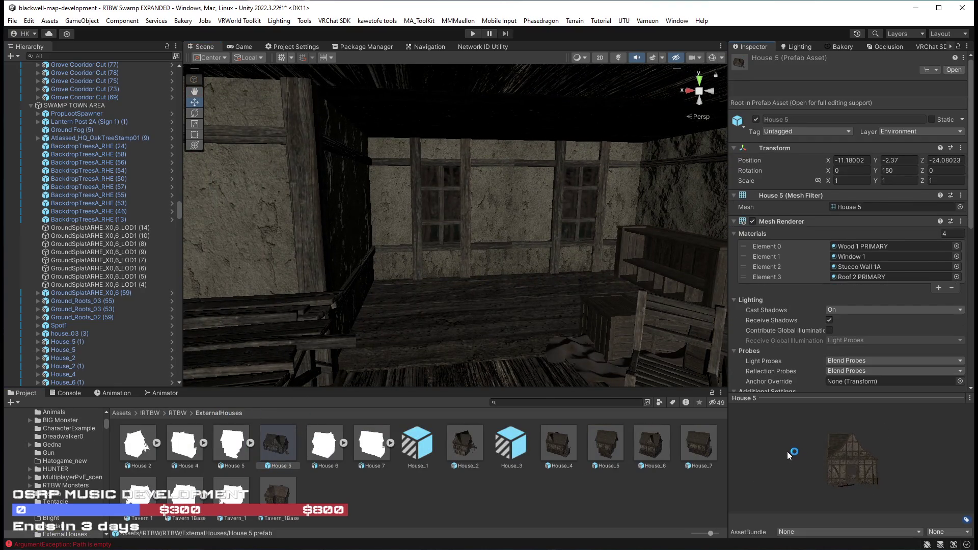
mouse_move(798, 457)
left_mouse_down()
mouse_move(750, 466)
mouse_move(830, 456)
left_mouse_up()
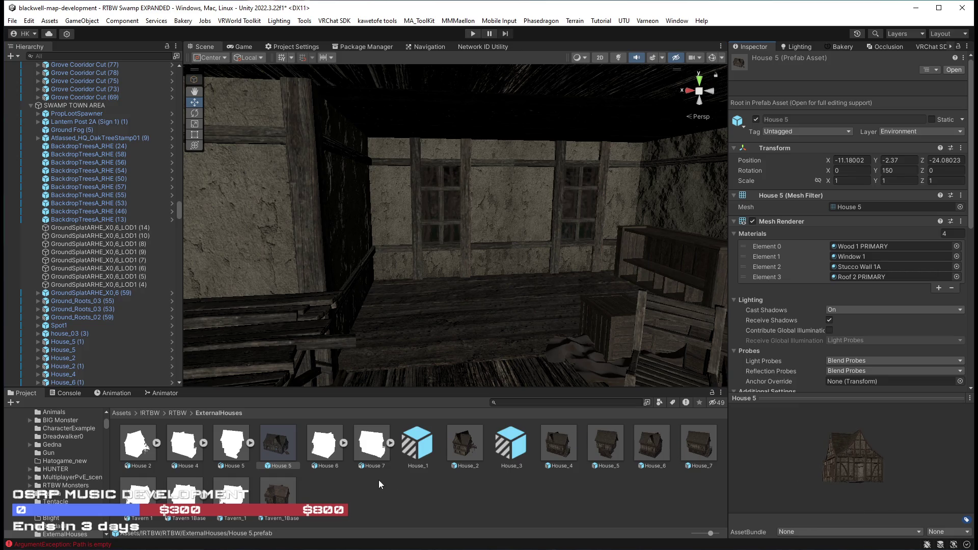
left_click(563, 447)
mouse_move(533, 325)
left_mouse_down()
mouse_move(40, 271)
mouse_move(270, 234)
mouse_move(405, 239)
mouse_move(422, 244)
mouse_move(388, 238)
mouse_move(430, 268)
mouse_move(316, 277)
mouse_move(454, 268)
mouse_move(382, 279)
mouse_move(360, 269)
mouse_move(387, 270)
left_mouse_up()
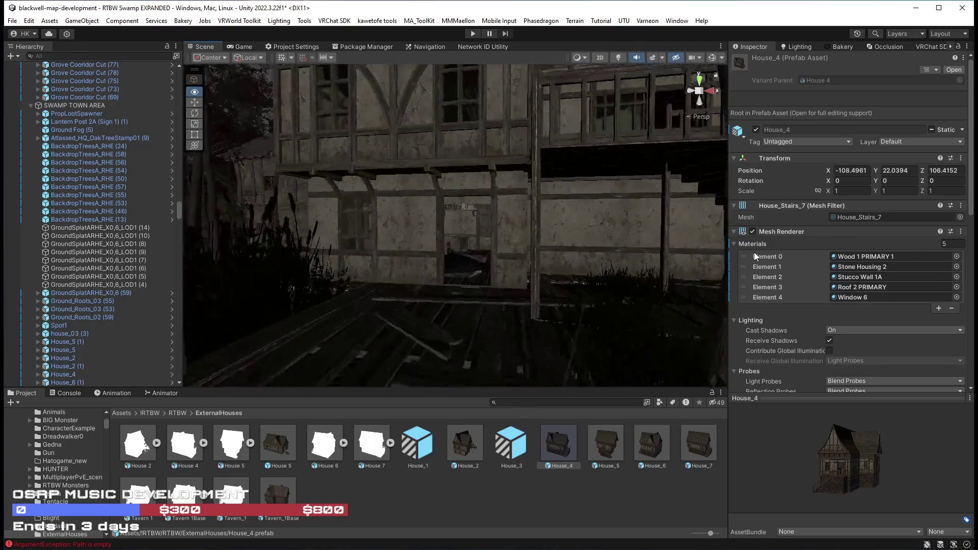
mouse_move(769, 255)
left_mouse_down()
mouse_move(796, 249)
mouse_move(263, 251)
mouse_move(352, 239)
left_mouse_up()
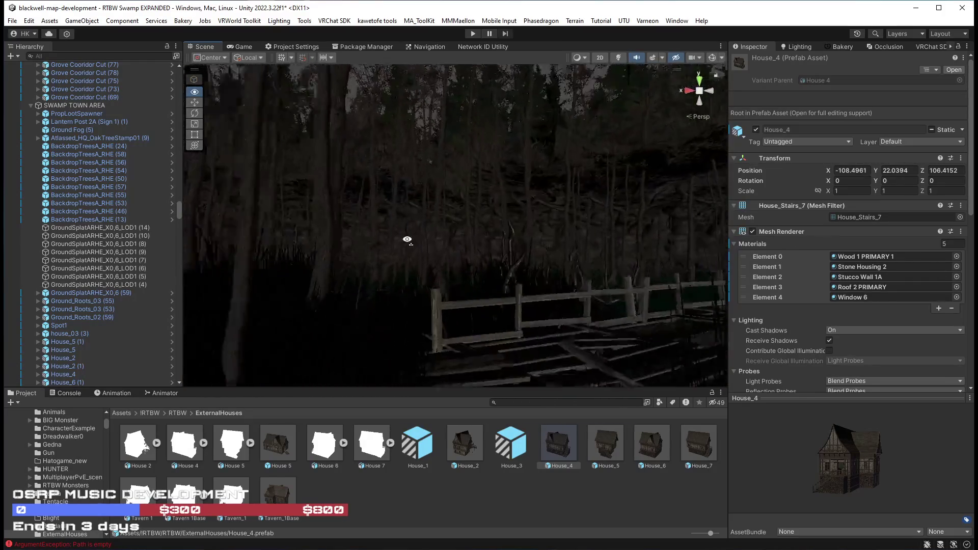
Look along the shoreline and tree line, then select the Grove Cooridor Cut (90) dead tree
mouse_move(415, 246)
left_mouse_down()
mouse_move(461, 264)
mouse_move(497, 301)
mouse_move(485, 303)
left_mouse_up()
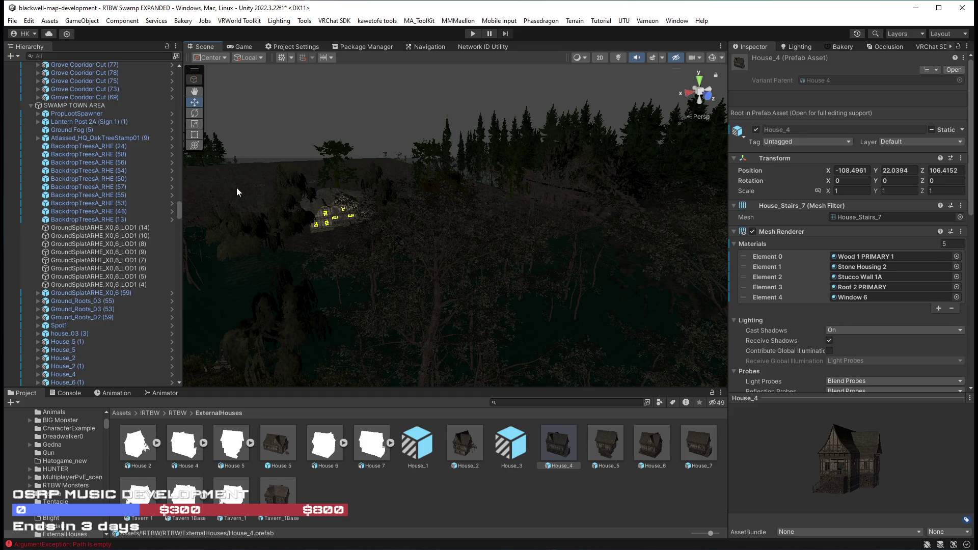
mouse_move(497, 227)
left_mouse_down()
mouse_move(458, 247)
mouse_move(322, 240)
mouse_move(591, 272)
mouse_move(547, 271)
mouse_move(601, 266)
mouse_move(494, 279)
mouse_move(425, 266)
mouse_move(525, 253)
mouse_move(678, 264)
mouse_move(605, 240)
mouse_move(393, 241)
mouse_move(349, 257)
mouse_move(374, 270)
mouse_move(335, 270)
left_mouse_up()
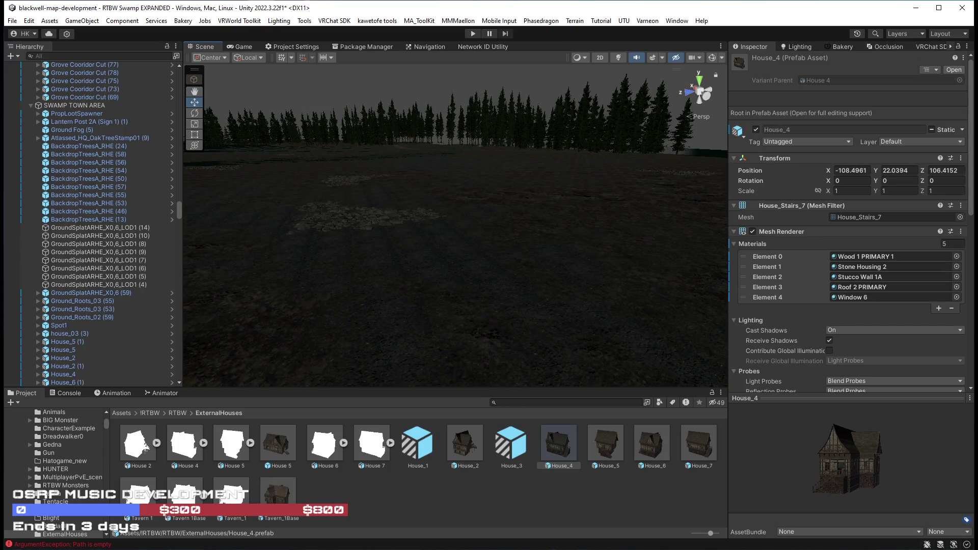
left_click_drag(558, 198, 455, 194)
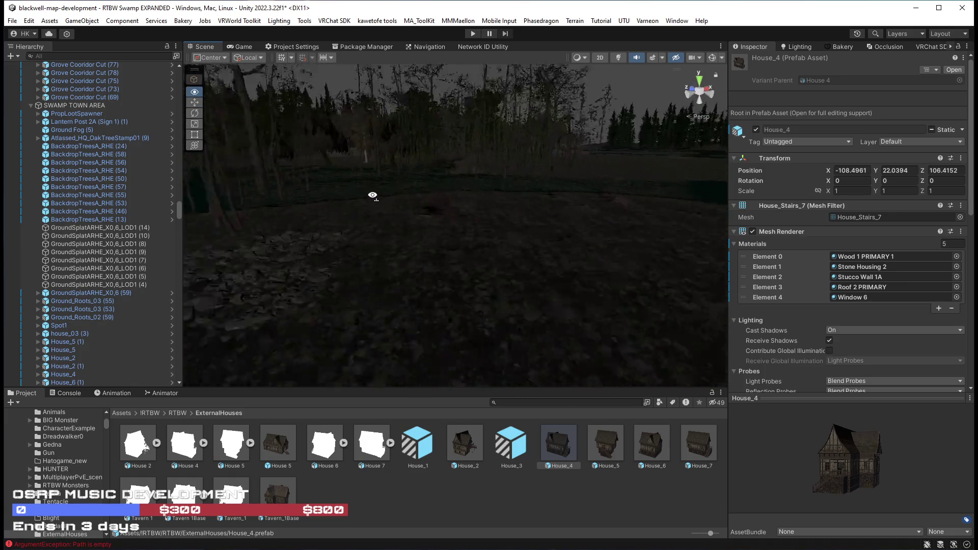
mouse_move(376, 207)
left_mouse_down()
mouse_move(646, 211)
mouse_move(482, 209)
mouse_move(618, 224)
left_mouse_up()
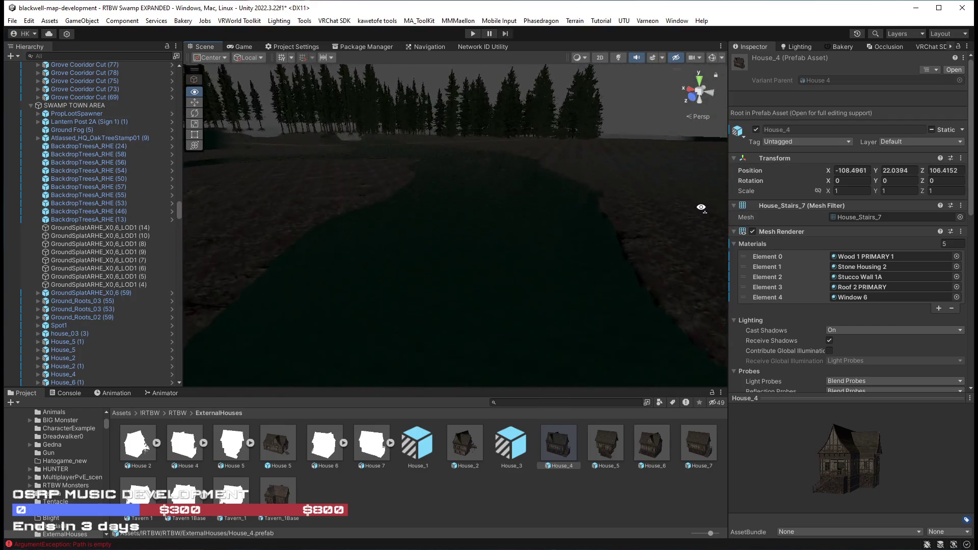
left_click_drag(701, 208, 664, 221)
mouse_move(592, 231)
left_mouse_down()
mouse_move(218, 220)
mouse_move(195, 181)
left_mouse_up()
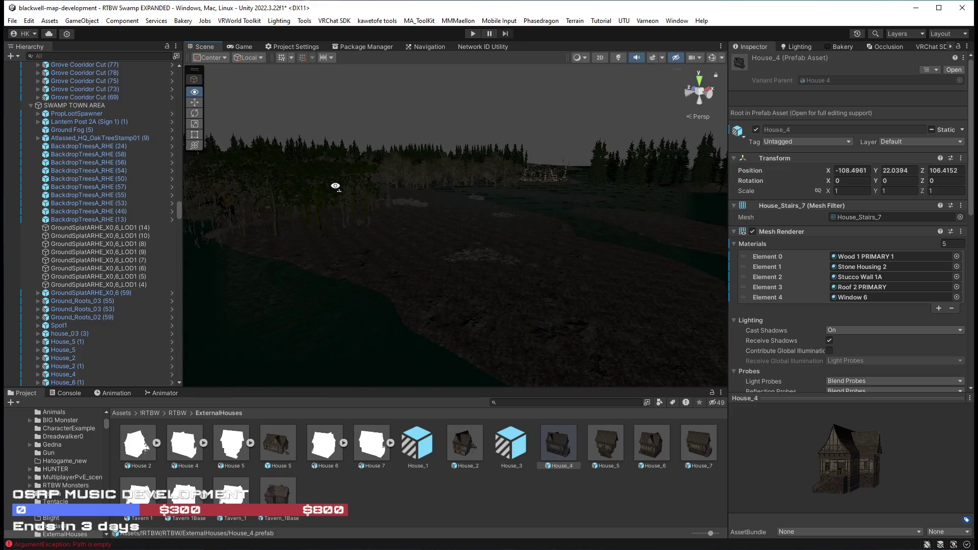
mouse_move(293, 219)
left_mouse_down()
mouse_move(253, 234)
mouse_move(268, 214)
left_mouse_up()
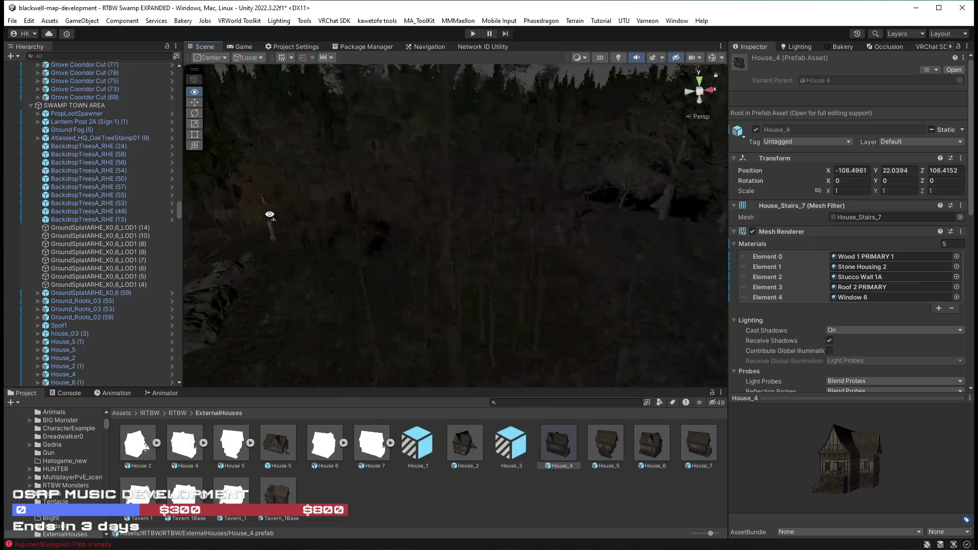
mouse_move(348, 209)
left_mouse_down()
mouse_move(426, 203)
mouse_move(408, 203)
left_mouse_up()
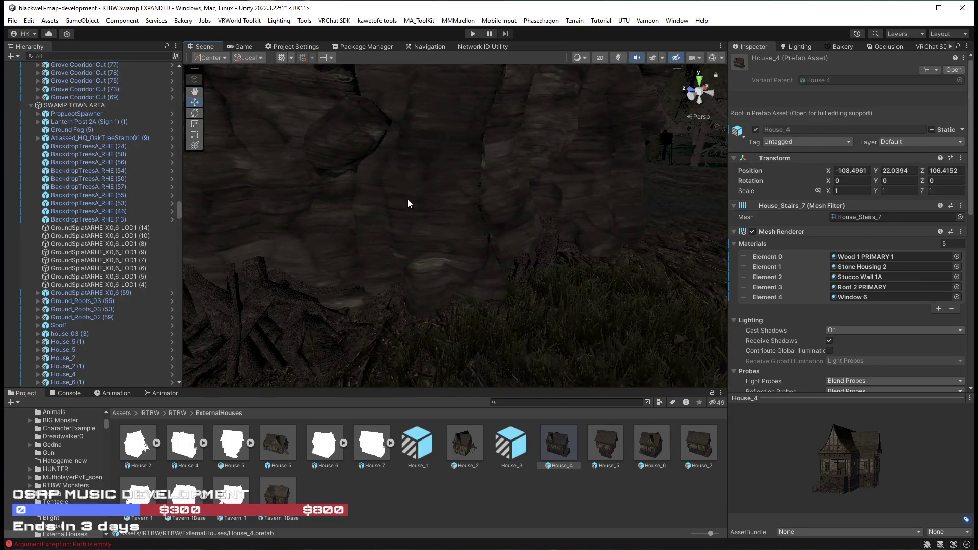
left_click(407, 202)
scroll(339, 206, "down", 10)
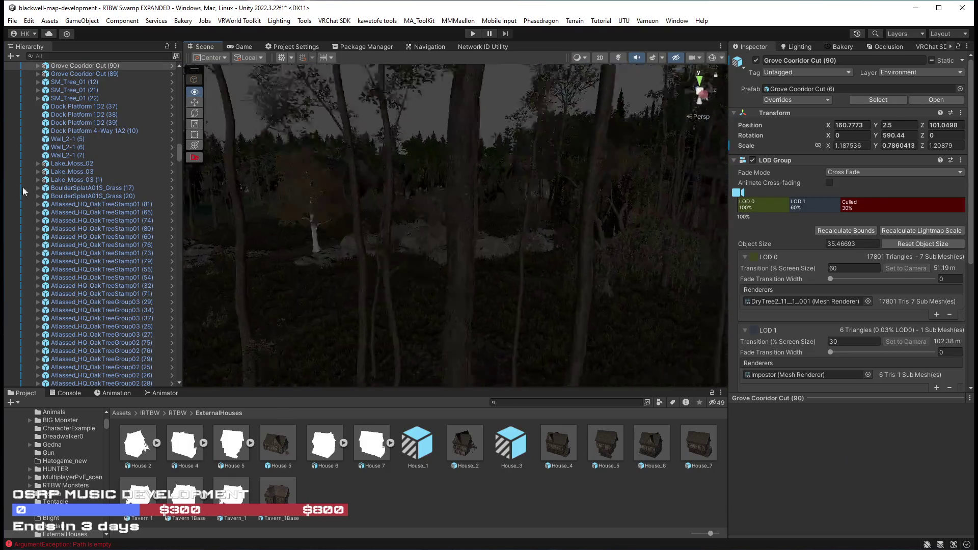
Select Grove Cooridor Cut (106) and slide a duplicate to the left to extend the fallen-tree row
mouse_move(866, 191)
left_mouse_down()
mouse_move(873, 209)
mouse_move(915, 203)
mouse_move(923, 191)
left_mouse_up()
left_click(427, 232)
mouse_move(428, 232)
left_mouse_down()
mouse_move(575, 236)
mouse_move(437, 219)
mouse_move(338, 227)
mouse_move(255, 289)
mouse_move(167, 294)
mouse_move(975, 301)
mouse_move(206, 313)
left_mouse_up()
key("ctrl+d")
mouse_move(686, 236)
left_mouse_down()
mouse_move(341, 227)
mouse_move(349, 221)
mouse_move(355, 249)
mouse_move(389, 262)
left_mouse_up()
left_click_drag(460, 215, 452, 250)
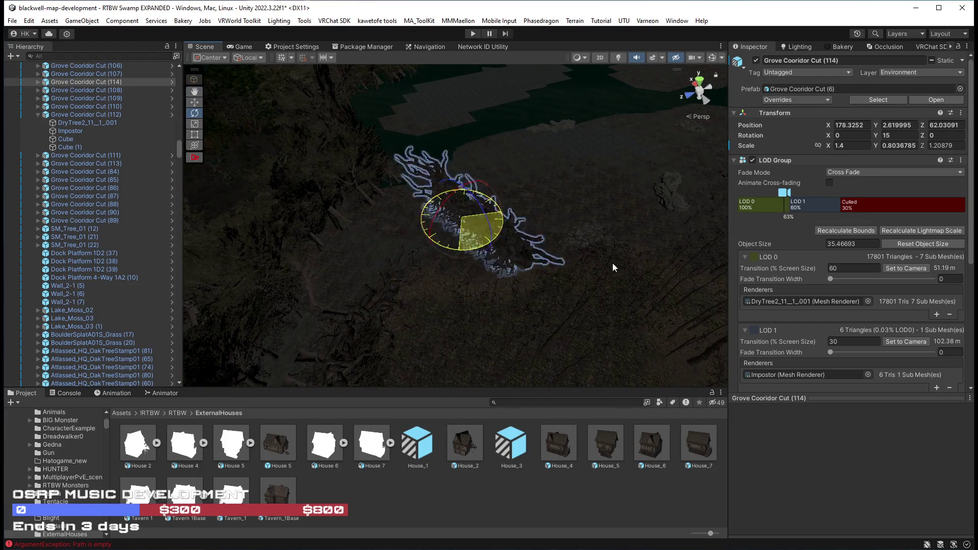
mouse_move(511, 212)
left_mouse_down()
mouse_move(524, 226)
mouse_move(490, 224)
left_mouse_up()
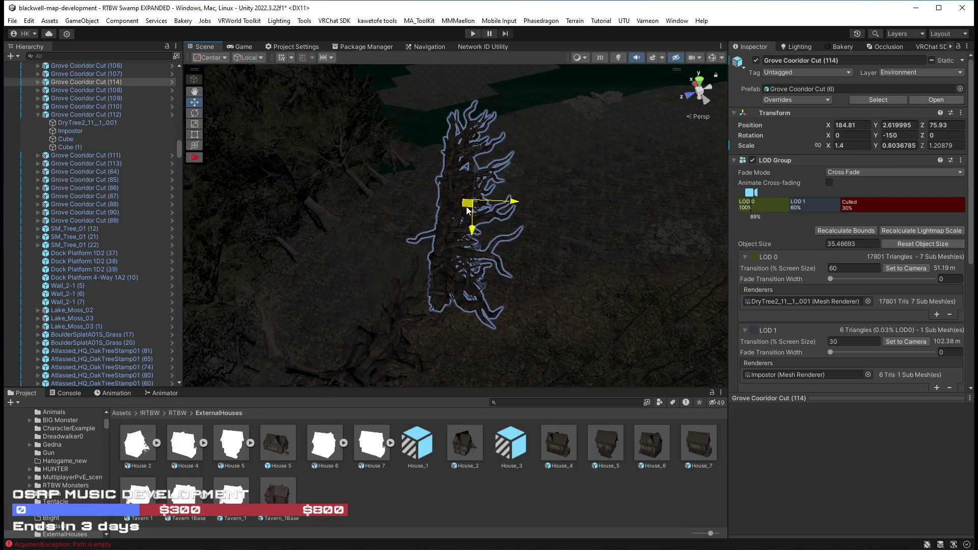
mouse_move(509, 228)
left_mouse_down()
mouse_move(329, 160)
mouse_move(664, 225)
mouse_move(615, 212)
mouse_move(602, 230)
mouse_move(685, 239)
left_mouse_up()
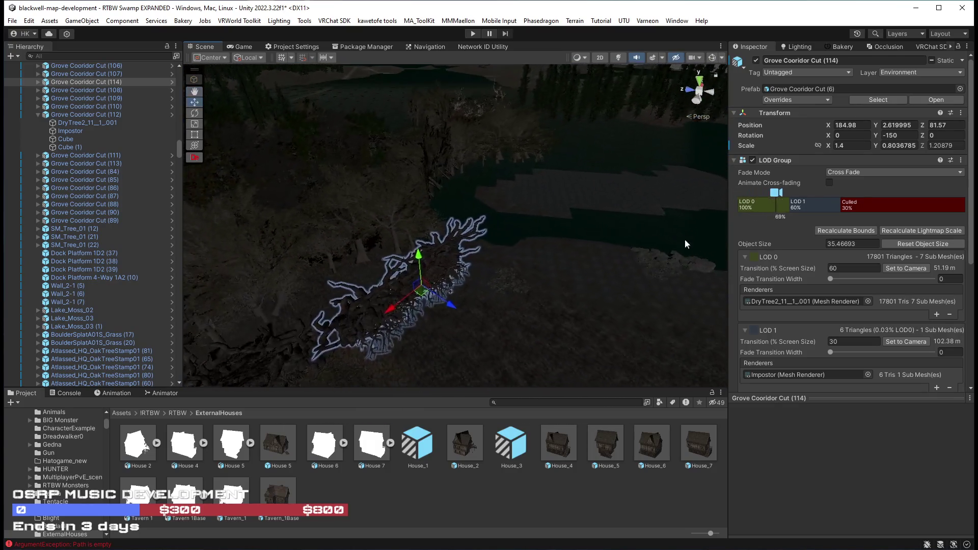
Duplicate the fallen tree twice more, pushing each copy end to end further along the row
key("ctrl+d")
mouse_move(396, 310)
left_mouse_down()
mouse_move(489, 250)
mouse_move(488, 269)
left_mouse_up()
scroll(488, 269, "up", 5)
mouse_move(504, 212)
left_mouse_down()
mouse_move(486, 213)
mouse_move(535, 224)
mouse_move(577, 218)
mouse_move(458, 240)
mouse_move(611, 145)
mouse_move(592, 170)
mouse_move(295, 146)
mouse_move(516, 118)
mouse_move(262, 120)
mouse_move(437, 156)
mouse_move(473, 175)
left_mouse_up()
key("ctrl+d")
key("ctrl+d")
mouse_move(328, 291)
left_mouse_down()
mouse_move(535, 260)
mouse_move(650, 271)
left_mouse_up()
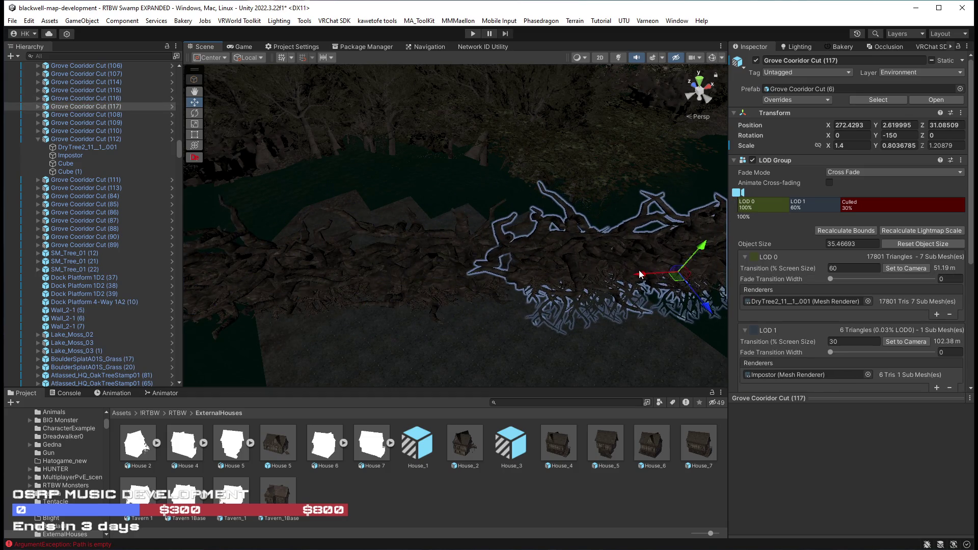
key("f")
left_click_drag(563, 262, 542, 265)
left_click(328, 224, "shift")
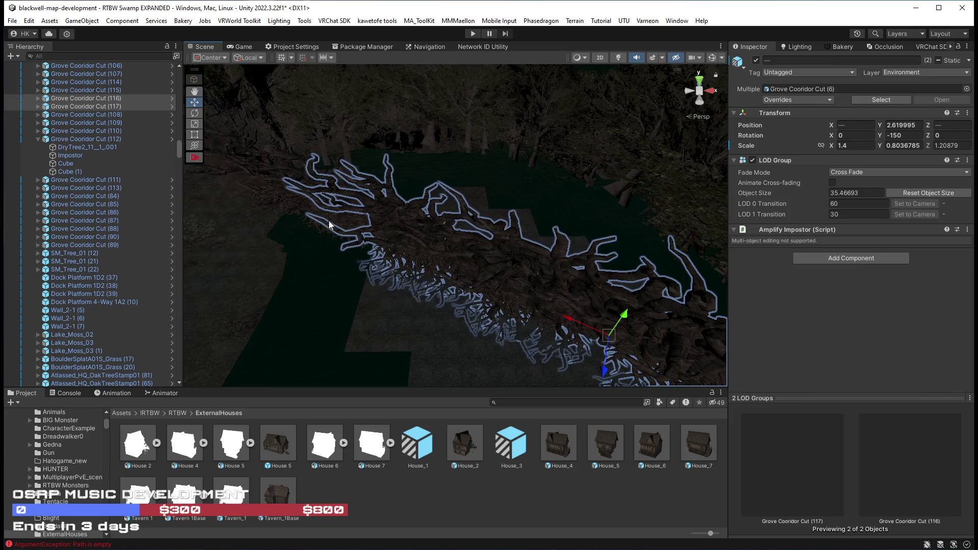
Add Grove Cooridor Cut (115) to form a three-tree selection and switch to rotating it
left_click(276, 167, "shift")
mouse_move(478, 251)
left_mouse_down()
mouse_move(732, 196)
mouse_move(823, 198)
mouse_move(387, 225)
left_mouse_up()
mouse_move(325, 193)
left_mouse_down()
mouse_move(698, 262)
mouse_move(723, 319)
mouse_move(705, 286)
mouse_move(620, 244)
mouse_move(643, 243)
mouse_move(634, 206)
mouse_move(558, 159)
mouse_move(903, 116)
mouse_move(633, 152)
mouse_move(561, 185)
mouse_move(321, 160)
mouse_move(192, 126)
mouse_move(163, 132)
left_mouse_up()
key("e")
key("f")
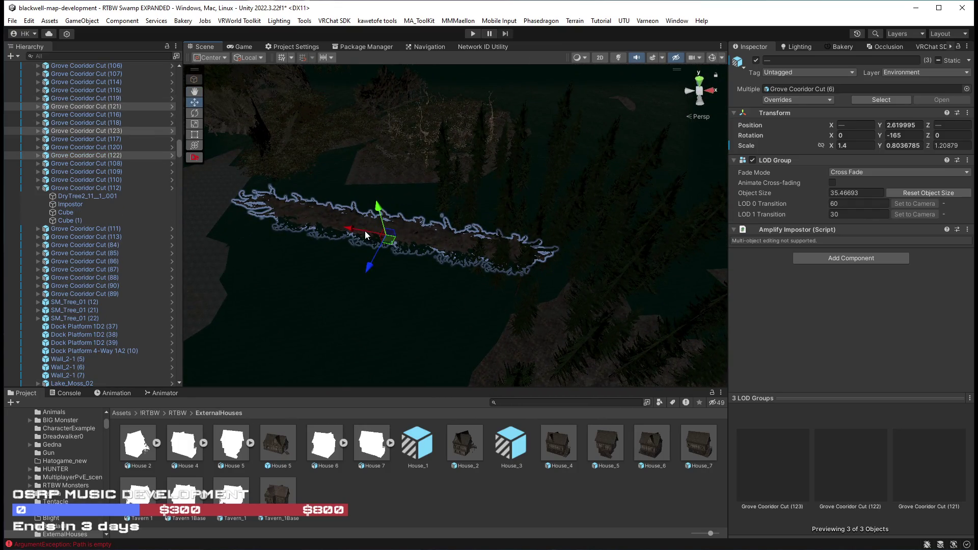
Angle the three-tree strip around Y, then switch back to Move over the terrain and water
mouse_move(391, 246)
left_mouse_down()
mouse_move(687, 261)
mouse_move(659, 255)
mouse_move(555, 271)
mouse_move(591, 306)
mouse_move(515, 284)
mouse_move(673, 190)
left_mouse_up()
key("e")
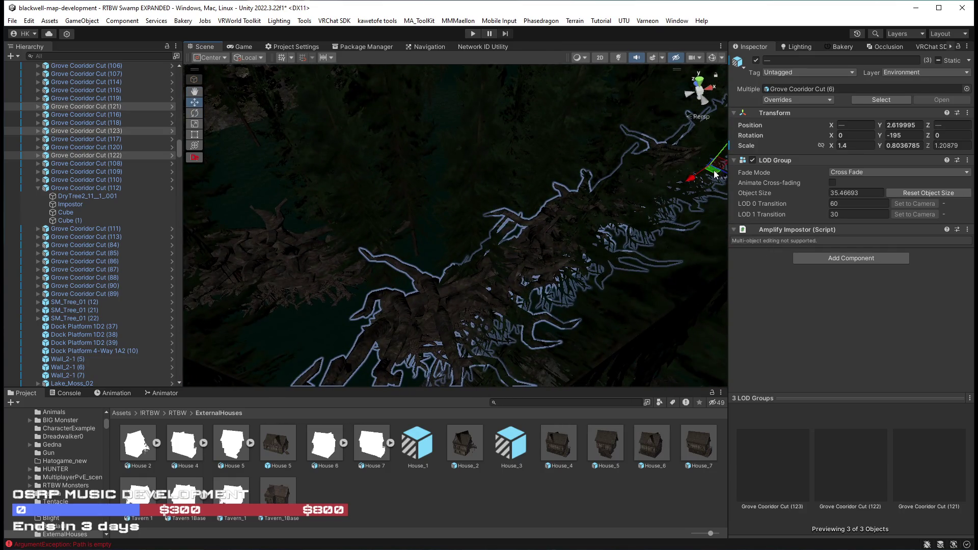
scroll(678, 158, "down", 5)
mouse_move(643, 140)
left_mouse_down()
mouse_move(629, 112)
mouse_move(673, 143)
mouse_move(649, 175)
mouse_move(676, 207)
mouse_move(633, 247)
mouse_move(563, 277)
mouse_move(459, 267)
mouse_move(349, 279)
left_mouse_up()
mouse_move(560, 272)
left_mouse_down()
mouse_move(504, 243)
mouse_move(445, 255)
left_mouse_up()
key("e")
key("w")
mouse_move(615, 281)
left_mouse_down()
mouse_move(790, 256)
mouse_move(946, 276)
left_mouse_up()
mouse_move(357, 250)
left_mouse_down()
mouse_move(328, 251)
mouse_move(417, 271)
mouse_move(370, 295)
mouse_move(203, 321)
mouse_move(830, 337)
mouse_move(744, 328)
mouse_move(662, 261)
mouse_move(683, 226)
mouse_move(363, 310)
left_mouse_up()
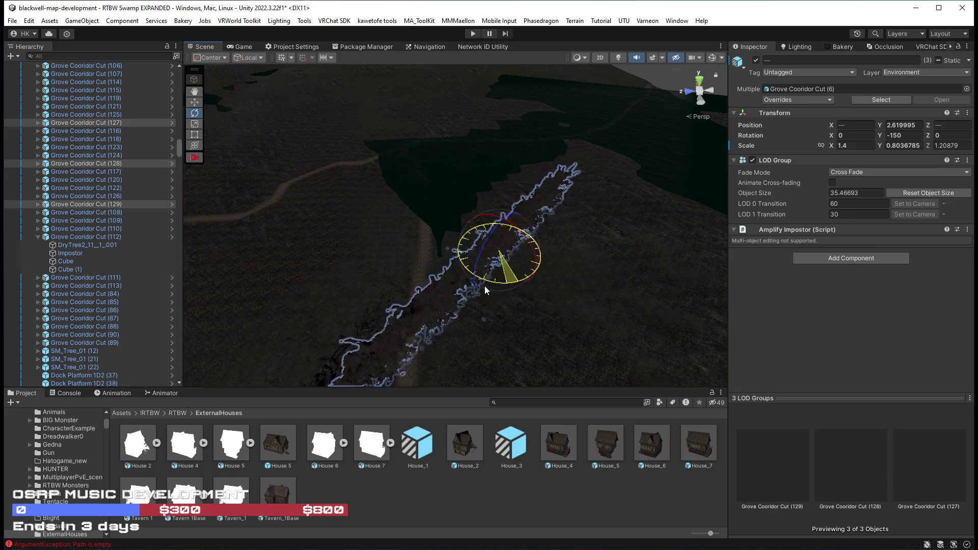
Turn the three-tree strip from -150 to -105 degrees and slide it along its length
left_click_drag(490, 285, 450, 292)
key("w")
mouse_move(558, 296)
left_mouse_down()
mouse_move(530, 284)
mouse_move(530, 268)
mouse_move(676, 206)
mouse_move(665, 148)
mouse_move(647, 171)
mouse_move(669, 182)
mouse_move(509, 229)
mouse_move(430, 270)
left_mouse_up()
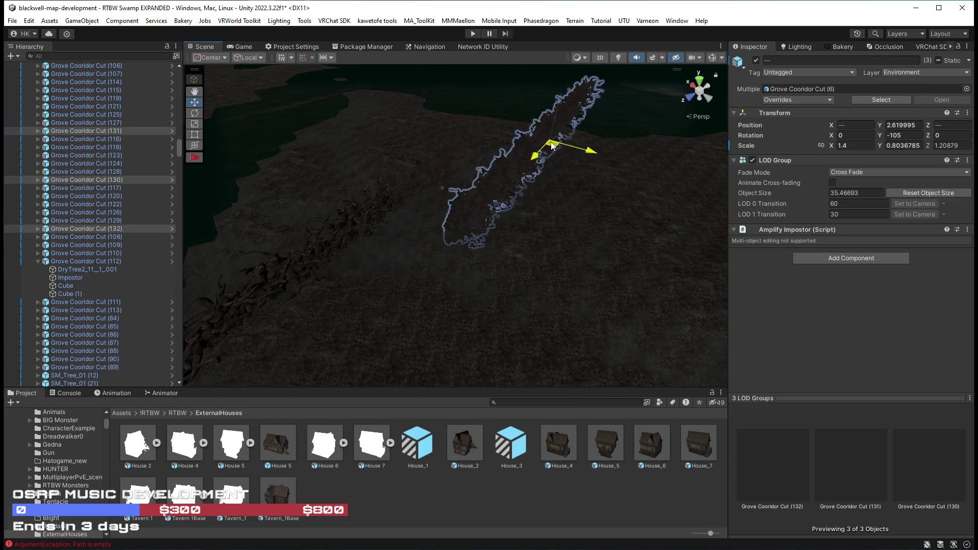
mouse_move(508, 175)
left_mouse_down()
mouse_move(556, 179)
mouse_move(539, 199)
mouse_move(543, 179)
mouse_move(606, 141)
mouse_move(579, 160)
mouse_move(577, 151)
left_mouse_up()
key("w")
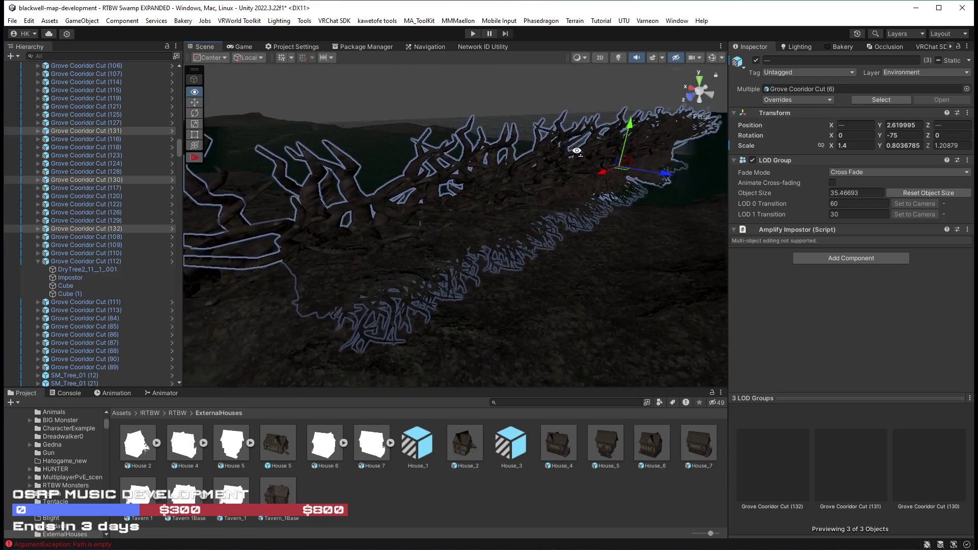
mouse_move(631, 171)
left_mouse_down()
mouse_move(604, 168)
mouse_move(726, 171)
mouse_move(728, 214)
mouse_move(611, 242)
mouse_move(403, 250)
left_mouse_up()
Restore the three-tree selection and rotate the strip from -75 to -60 degrees, nearer horizontal along the shore
left_click(626, 172)
key("ctrl+z")
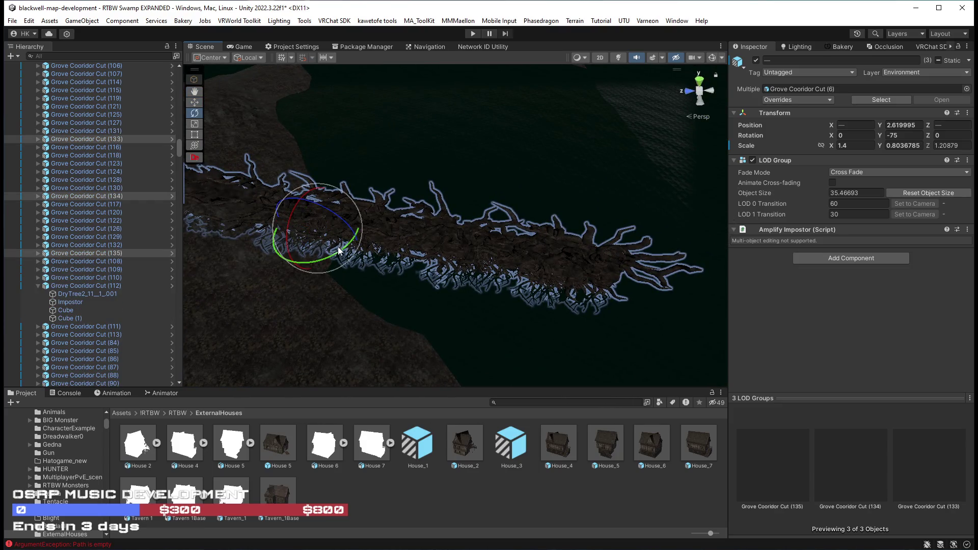
mouse_move(338, 254)
left_mouse_down()
mouse_move(306, 274)
mouse_move(585, 251)
mouse_move(344, 293)
left_mouse_up()
mouse_move(283, 263)
left_mouse_down()
mouse_move(805, 221)
mouse_move(739, 217)
mouse_move(871, 178)
mouse_move(906, 188)
mouse_move(835, 203)
mouse_move(791, 232)
left_mouse_up()
mouse_move(523, 248)
left_mouse_down()
mouse_move(476, 246)
mouse_move(555, 282)
mouse_move(537, 305)
mouse_move(530, 341)
mouse_move(486, 298)
mouse_move(337, 244)
mouse_move(321, 200)
mouse_move(352, 107)
mouse_move(427, 155)
mouse_move(649, 149)
left_mouse_up()
key("w")
scroll(643, 154, "up", 3)
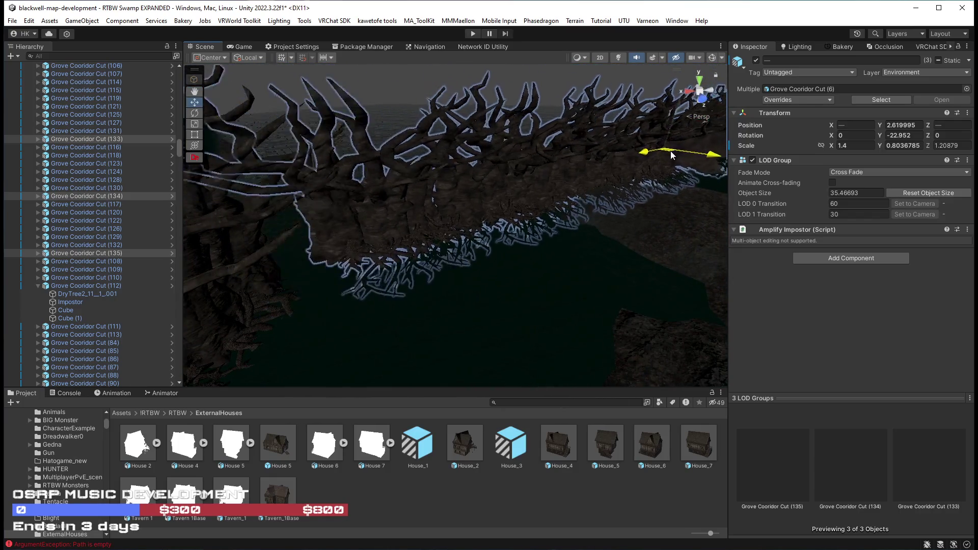
mouse_move(661, 157)
left_mouse_down()
mouse_move(776, 187)
mouse_move(742, 257)
mouse_move(760, 265)
mouse_move(560, 305)
mouse_move(520, 292)
left_mouse_up()
Rotate Grove Cooridor Cut (135) and reposition it across the ground plane
left_click(622, 157)
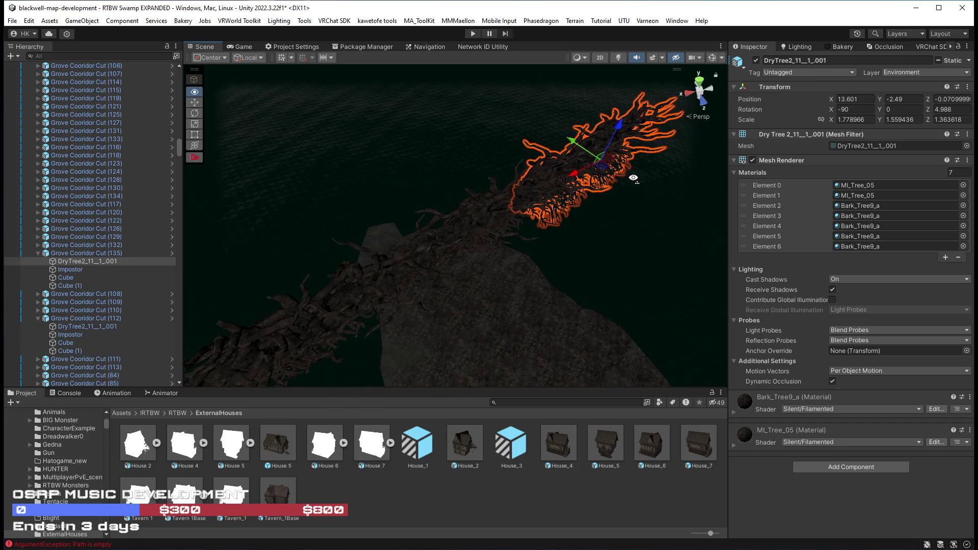
key("e")
left_click_drag(590, 200, 793, 188)
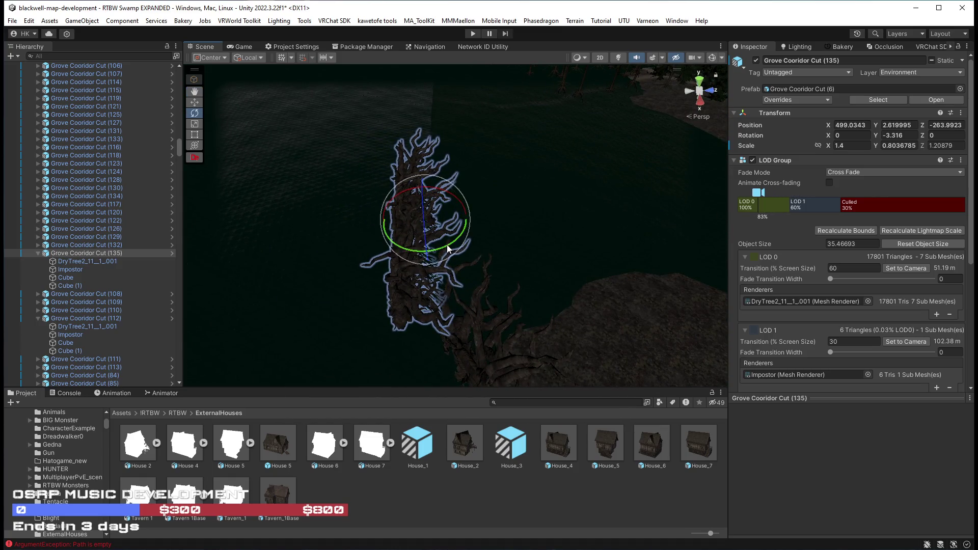
mouse_move(428, 230)
left_mouse_down()
mouse_move(541, 233)
mouse_move(322, 236)
mouse_move(336, 235)
left_mouse_up()
mouse_move(534, 207)
left_mouse_down()
mouse_move(515, 225)
mouse_move(482, 230)
mouse_move(451, 183)
mouse_move(506, 120)
mouse_move(652, 150)
left_mouse_up()
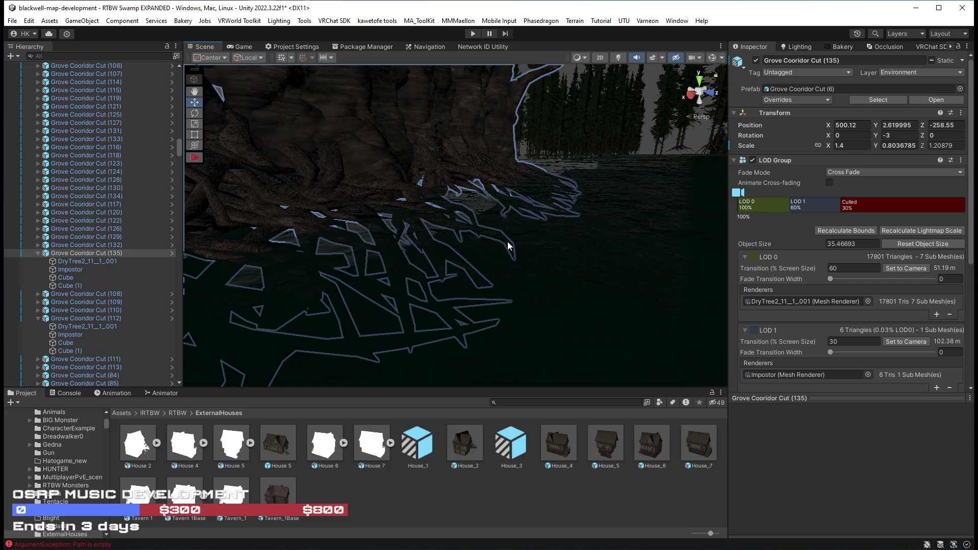
mouse_move(492, 180)
left_mouse_down()
mouse_move(478, 133)
mouse_move(408, 174)
mouse_move(414, 162)
mouse_move(363, 168)
mouse_move(365, 209)
mouse_move(557, 220)
mouse_move(572, 258)
mouse_move(466, 256)
left_mouse_up()
Select only Grove Cooridor Cut (135), slide it along its length, and duplicate it
left_click(362, 151)
left_click(366, 205, "shift")
left_click(484, 255)
mouse_move(313, 256)
left_mouse_down()
mouse_move(591, 252)
mouse_move(541, 266)
left_mouse_up()
key("ctrl+d")
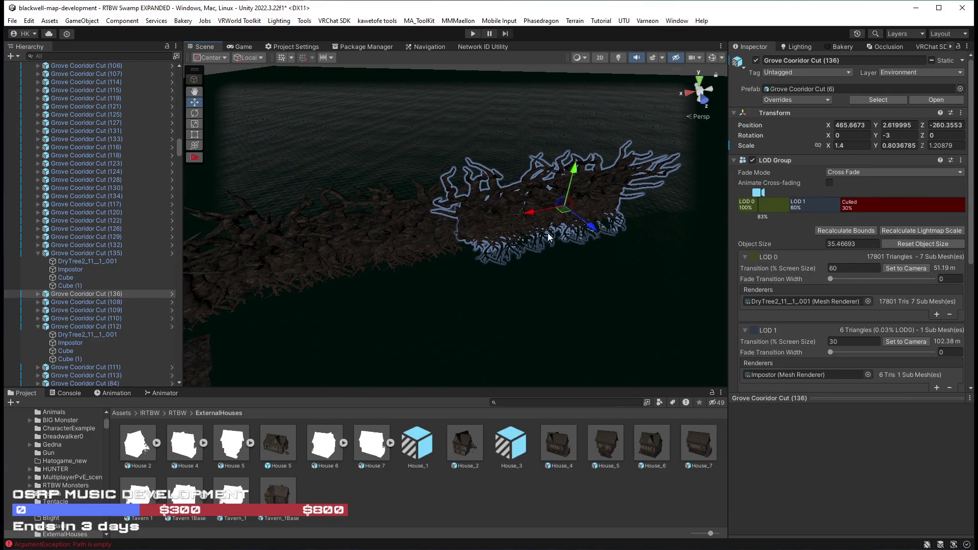
mouse_move(655, 224)
left_mouse_down()
mouse_move(634, 209)
mouse_move(500, 207)
mouse_move(491, 191)
left_mouse_up()
Select Grove Cooridor Cut (136) with (135) and delete the unwanted three-tree duplicate
left_click(491, 190, "shift")
left_click(426, 170, "shift")
mouse_move(426, 171)
left_mouse_down()
mouse_move(695, 174)
mouse_move(647, 262)
mouse_move(597, 275)
mouse_move(406, 261)
left_mouse_up()
mouse_move(573, 252)
left_mouse_down()
mouse_move(699, 238)
mouse_move(731, 221)
mouse_move(769, 143)
mouse_move(523, 196)
mouse_move(530, 222)
left_mouse_up()
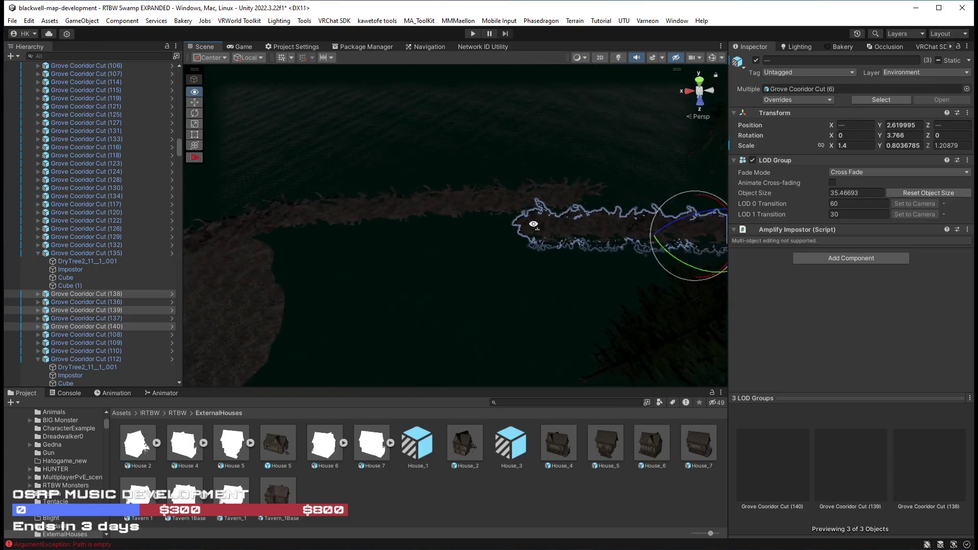
key("Delete")
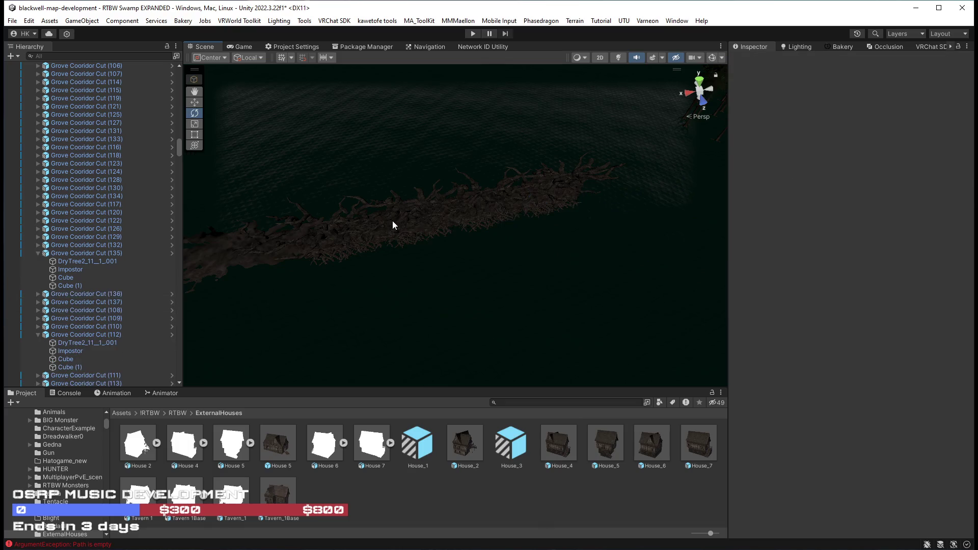
Select trees (136) and (137), turn the pair to about 5 degrees, and slide it along the row
left_click(392, 221)
left_click(528, 198, "shift")
mouse_move(471, 249)
left_mouse_down()
mouse_move(463, 253)
mouse_move(485, 224)
mouse_move(612, 208)
mouse_move(659, 245)
mouse_move(823, 208)
mouse_move(790, 245)
mouse_move(548, 275)
left_mouse_up()
key("w")
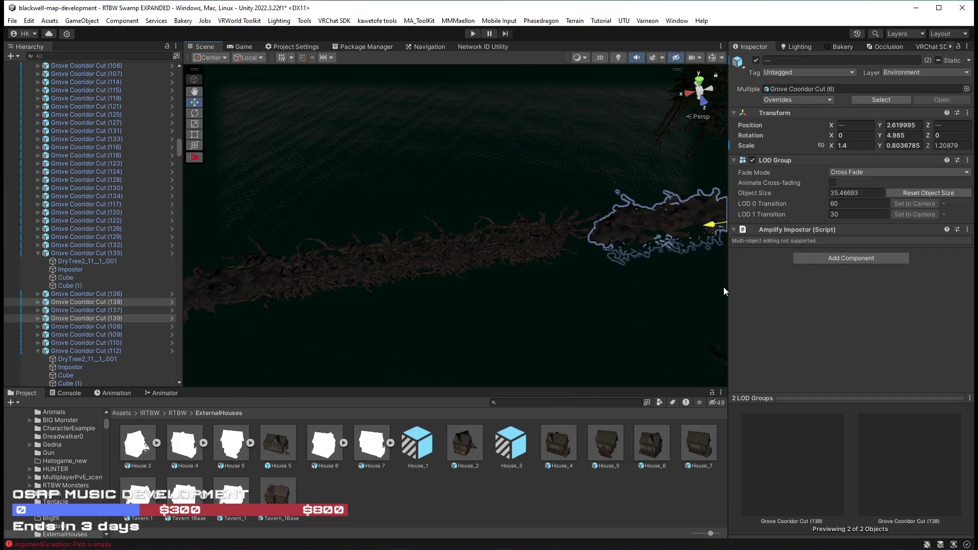
mouse_move(693, 304)
left_mouse_down()
mouse_move(617, 301)
mouse_move(631, 287)
left_mouse_up()
key("w")
mouse_move(637, 182)
left_mouse_down()
mouse_move(659, 178)
mouse_move(641, 182)
mouse_move(643, 193)
mouse_move(671, 235)
mouse_move(479, 297)
left_mouse_up()
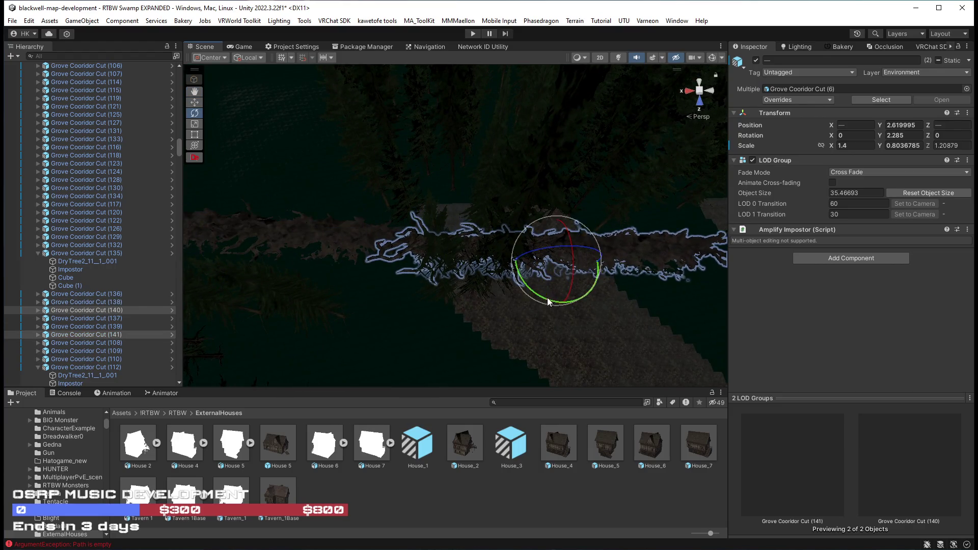
mouse_move(528, 280)
left_mouse_down()
mouse_move(557, 280)
mouse_move(595, 203)
mouse_move(562, 202)
mouse_move(734, 142)
mouse_move(777, 151)
mouse_move(579, 190)
mouse_move(815, 189)
mouse_move(277, 170)
mouse_move(219, 234)
mouse_move(244, 167)
mouse_move(225, 146)
mouse_move(438, 168)
mouse_move(528, 214)
mouse_move(541, 196)
mouse_move(505, 176)
left_mouse_up()
key("w")
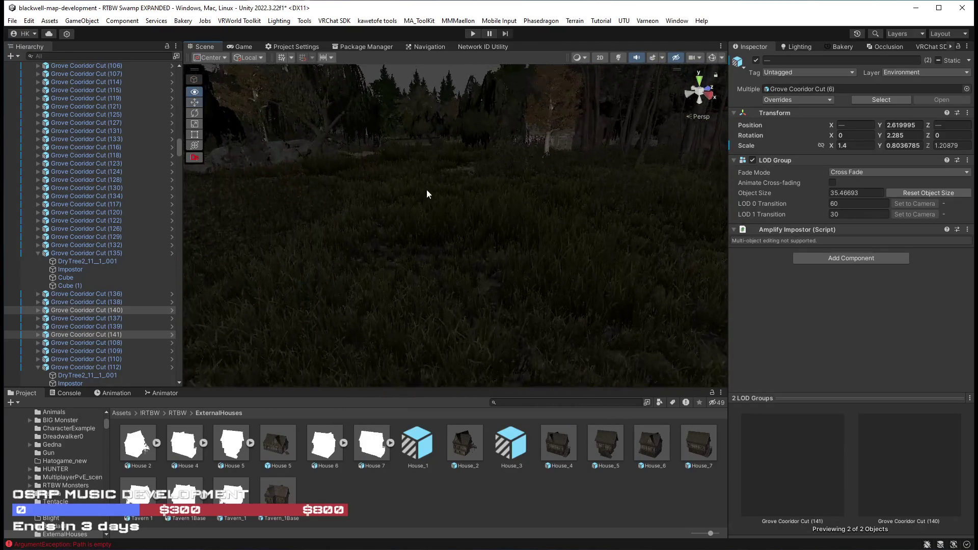
mouse_move(497, 262)
left_mouse_down()
mouse_move(572, 319)
mouse_move(319, 260)
mouse_move(310, 196)
mouse_move(327, 203)
left_mouse_up()
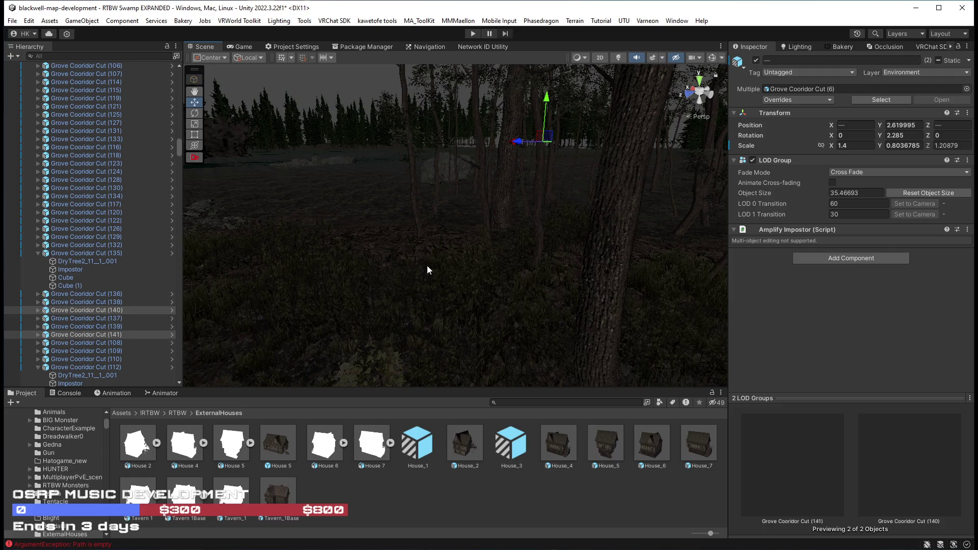
mouse_move(413, 288)
left_mouse_down()
mouse_move(498, 255)
mouse_move(589, 271)
mouse_move(294, 253)
mouse_move(396, 265)
mouse_move(356, 277)
mouse_move(387, 284)
mouse_move(677, 289)
mouse_move(800, 268)
mouse_move(870, 297)
mouse_move(624, 249)
mouse_move(792, 94)
mouse_move(799, 176)
mouse_move(940, 155)
mouse_move(934, 131)
mouse_move(646, 146)
mouse_move(619, 202)
left_mouse_up()
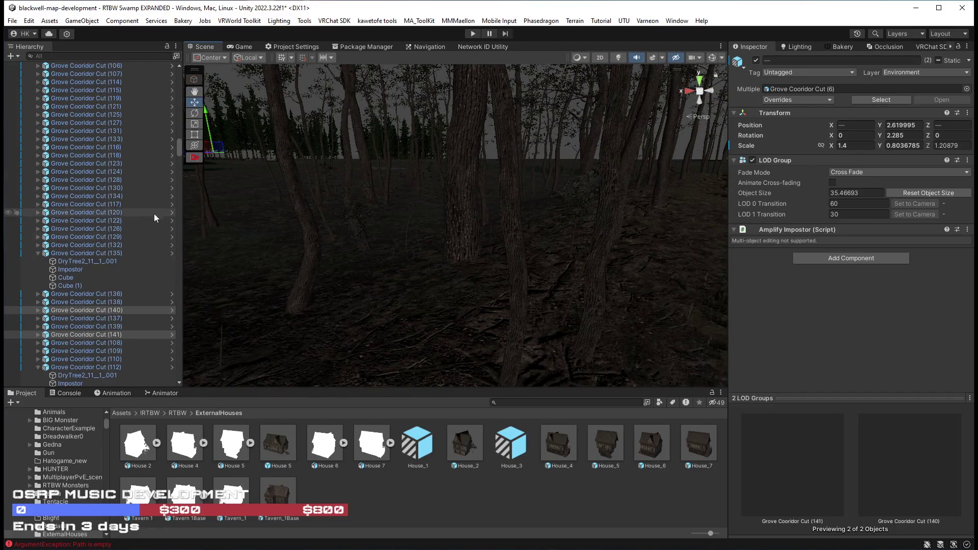
left_click_drag(177, 148, 179, 76)
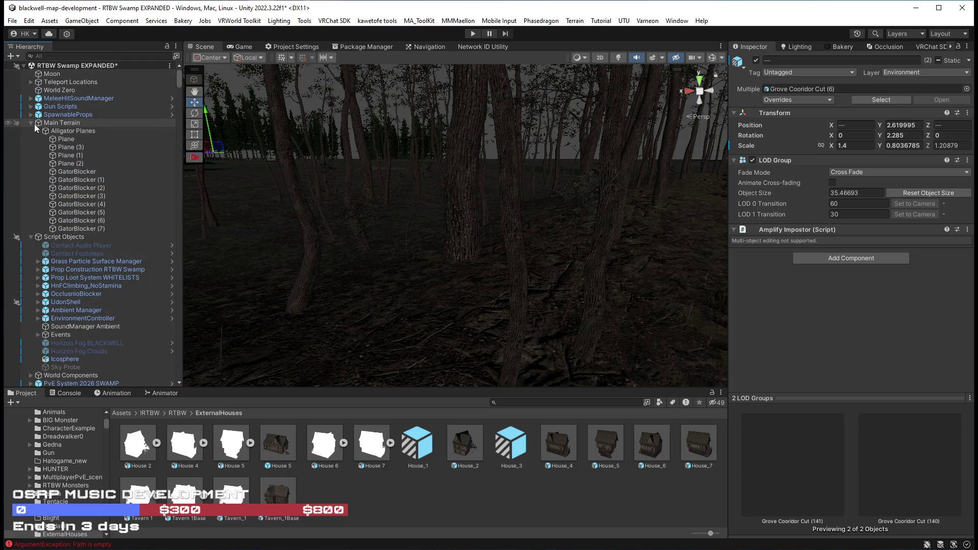
left_click(45, 123)
Switch the terrain tool to Raise or Lower Terrain with brush size 15
left_click(834, 147)
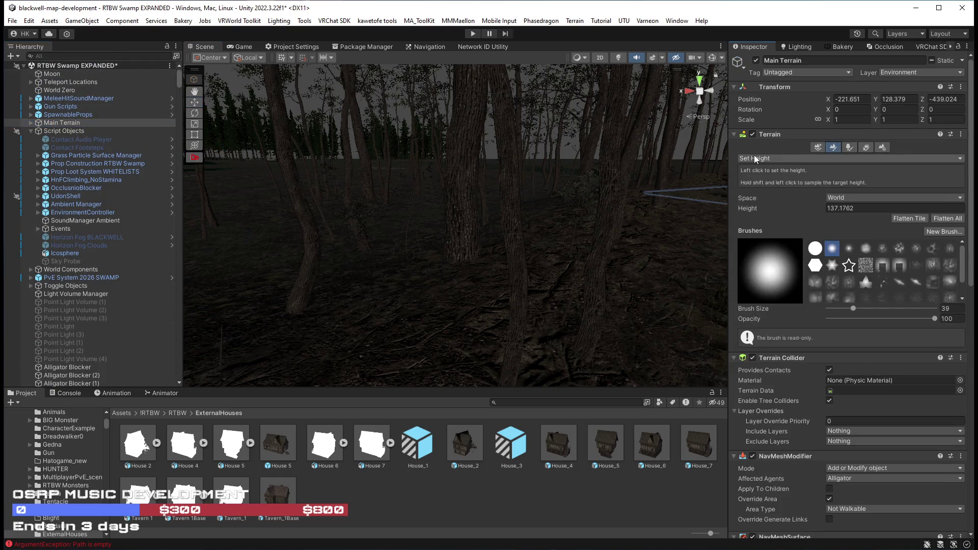
left_click(764, 159)
left_click(779, 180)
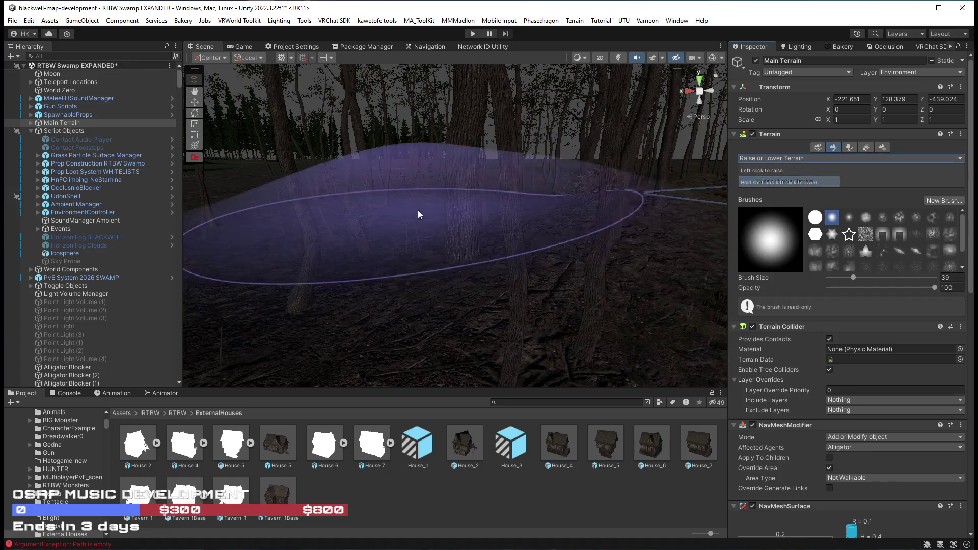
scroll(457, 255, "up", 5)
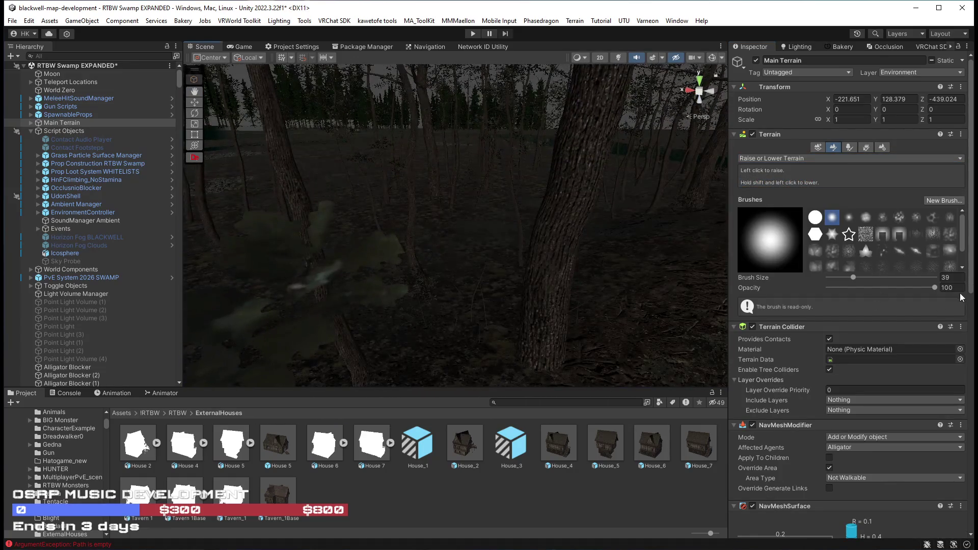
type("1")
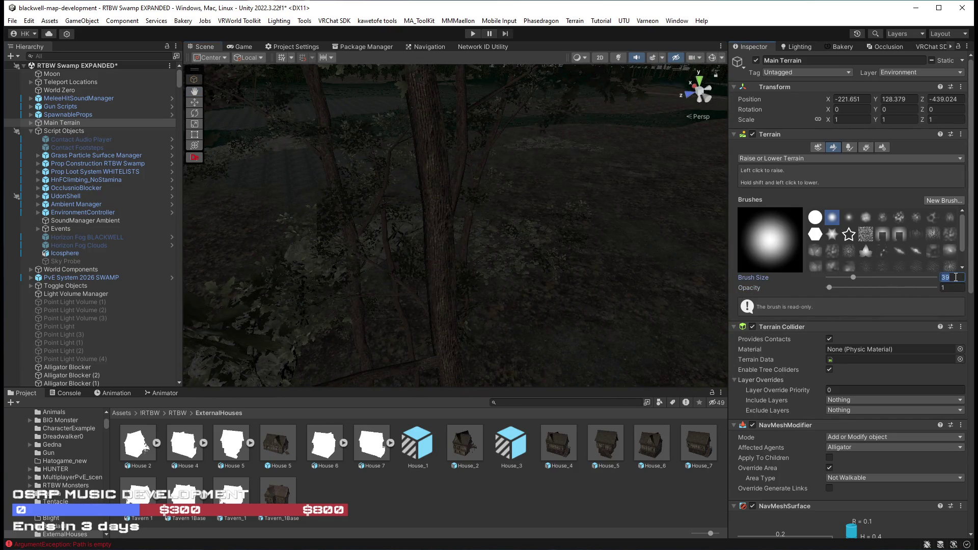
type("0")
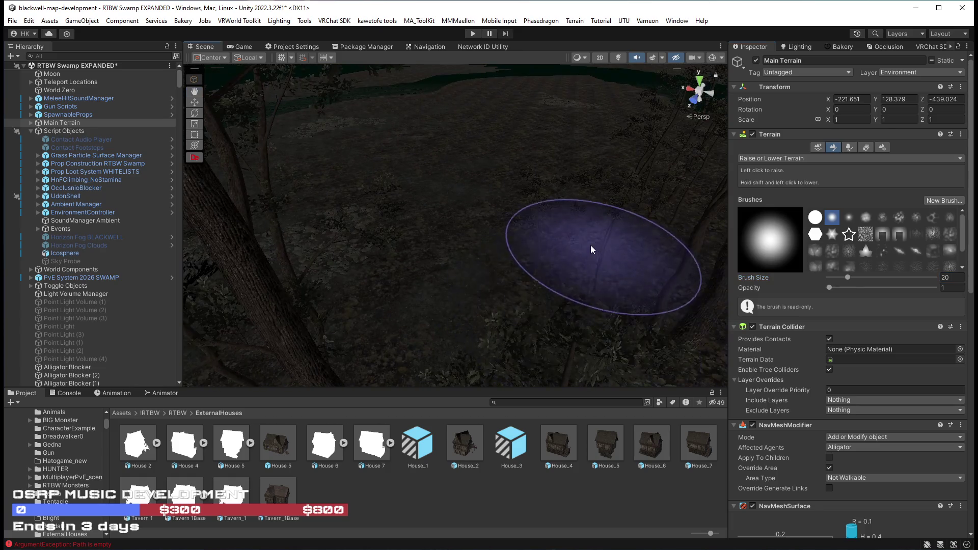
mouse_move(589, 218)
left_mouse_down()
mouse_move(583, 271)
mouse_move(611, 264)
mouse_move(624, 276)
mouse_move(441, 221)
left_mouse_up()
mouse_move(500, 182)
left_mouse_down()
mouse_move(619, 236)
mouse_move(350, 183)
mouse_move(395, 205)
mouse_move(404, 260)
mouse_move(388, 246)
left_mouse_up()
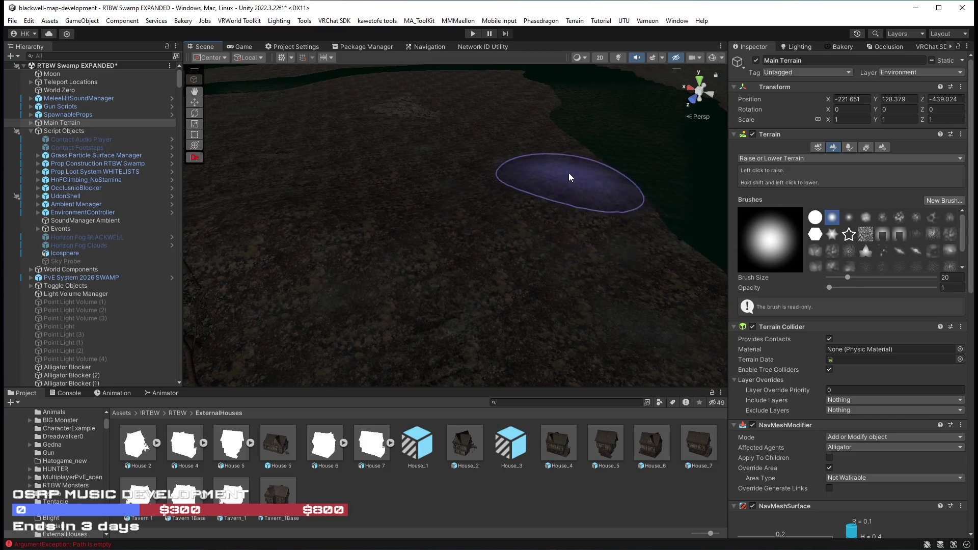
left_click_drag(444, 270, 490, 217)
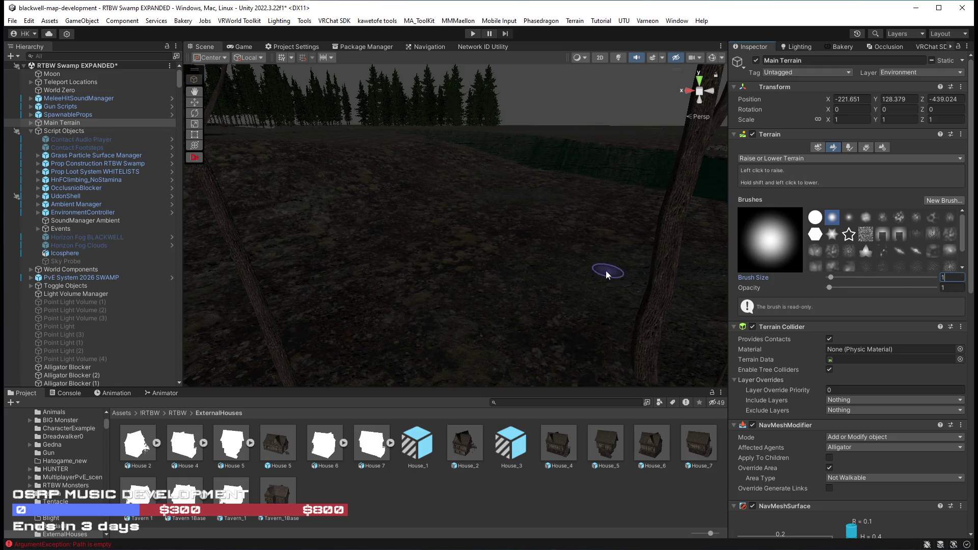
type("5")
key("Return")
Raise a low ridge along the ground below the treeline near the water
mouse_move(462, 226)
left_mouse_down()
mouse_move(384, 239)
mouse_move(452, 209)
mouse_move(323, 221)
left_mouse_up()
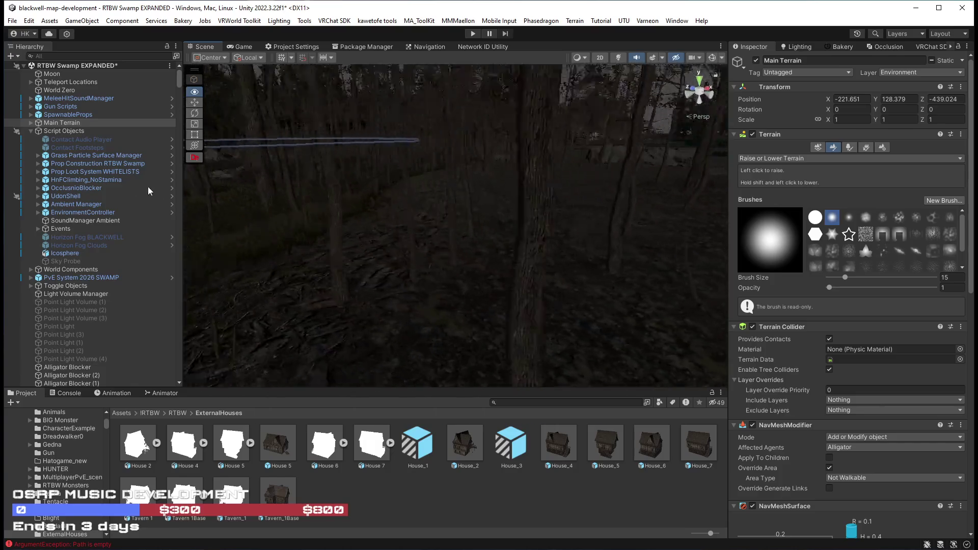
left_click_drag(270, 231, 585, 197)
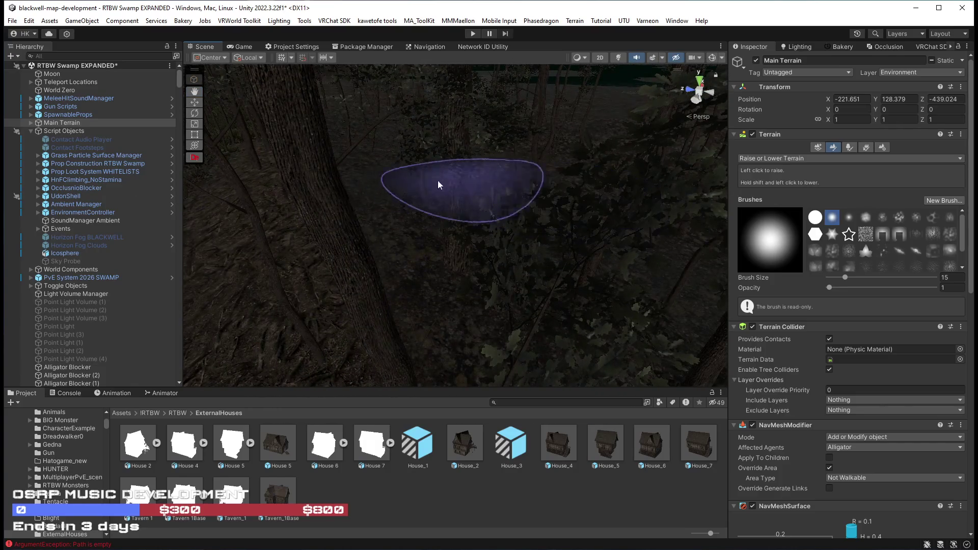
scroll(481, 181, "up", 5)
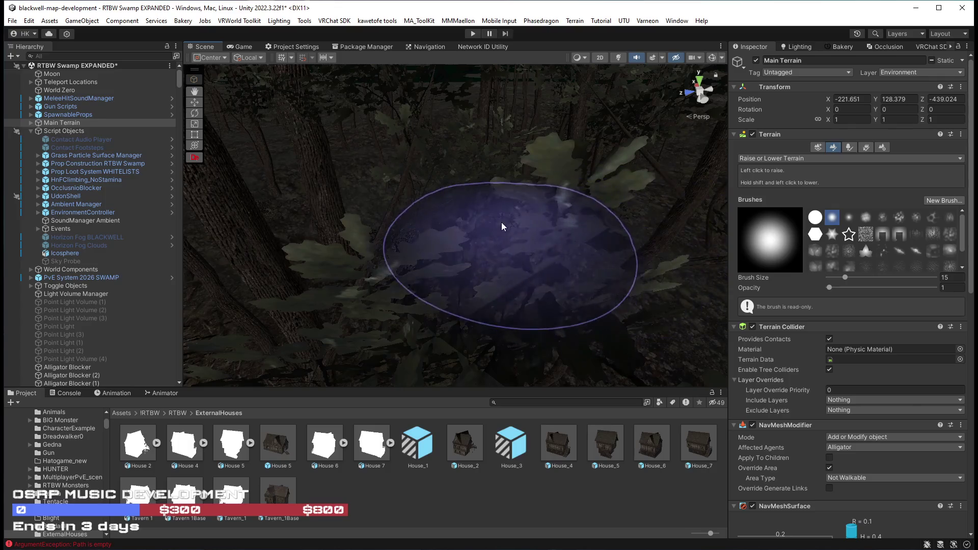
mouse_move(427, 199)
left_mouse_down()
mouse_move(545, 170)
mouse_move(451, 149)
left_mouse_up()
mouse_move(363, 169)
left_mouse_down()
mouse_move(469, 207)
mouse_move(510, 173)
mouse_move(576, 227)
mouse_move(567, 178)
left_mouse_up()
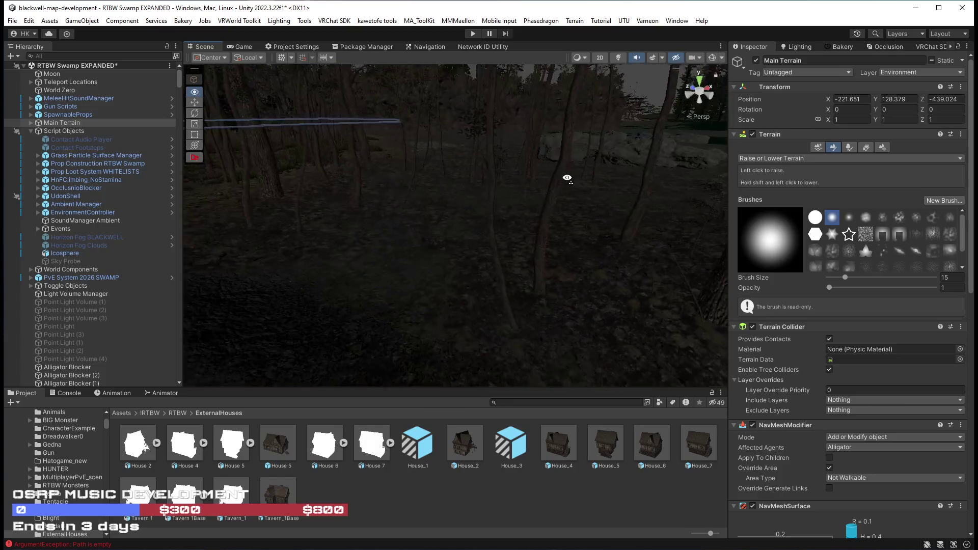
mouse_move(506, 160)
left_mouse_down()
mouse_move(530, 126)
mouse_move(560, 127)
left_mouse_up()
mouse_move(782, 136)
left_mouse_down()
mouse_move(920, 135)
mouse_move(594, 139)
mouse_move(684, 136)
mouse_move(585, 171)
left_mouse_up()
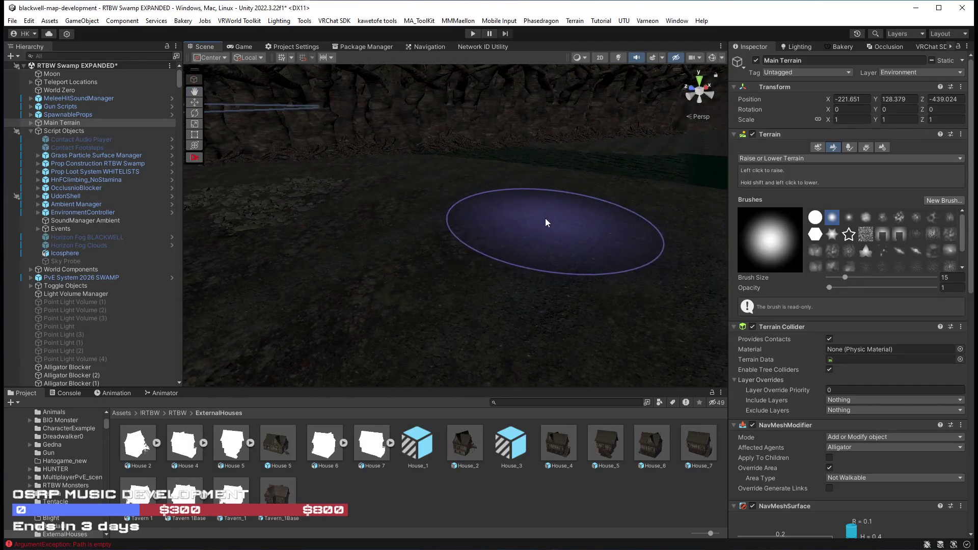
left_click_drag(524, 247, 611, 266)
mouse_move(511, 205)
left_mouse_down()
mouse_move(757, 198)
mouse_move(360, 275)
mouse_move(410, 210)
mouse_move(316, 325)
left_mouse_up()
mouse_move(373, 276)
left_mouse_down()
mouse_move(502, 229)
mouse_move(628, 209)
mouse_move(679, 188)
mouse_move(696, 205)
mouse_move(535, 269)
mouse_move(550, 192)
mouse_move(609, 183)
mouse_move(666, 219)
mouse_move(679, 256)
left_mouse_up()
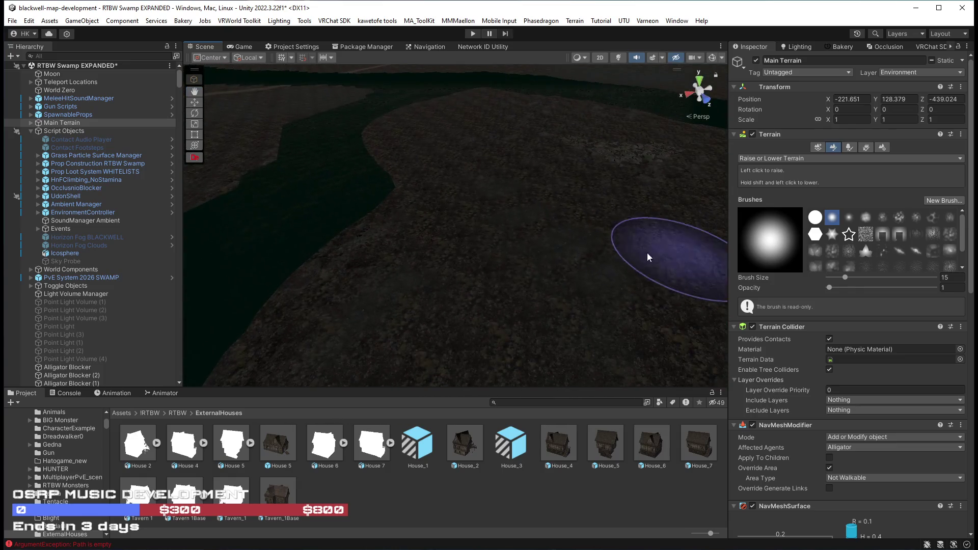
mouse_move(398, 184)
left_mouse_down()
mouse_move(513, 173)
mouse_move(572, 244)
mouse_move(637, 207)
mouse_move(375, 197)
mouse_move(465, 192)
mouse_move(598, 187)
mouse_move(381, 208)
mouse_move(356, 199)
mouse_move(295, 219)
mouse_move(349, 255)
mouse_move(393, 251)
mouse_move(438, 266)
mouse_move(806, 271)
mouse_move(593, 277)
mouse_move(574, 264)
mouse_move(730, 270)
mouse_move(607, 211)
mouse_move(545, 240)
mouse_move(526, 96)
left_mouse_up()
key("F3")
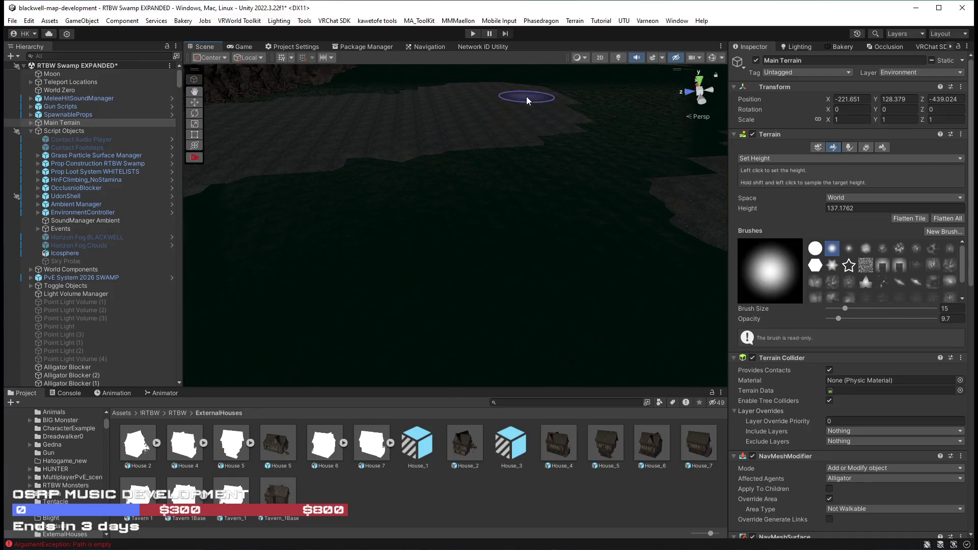
Flatten the ground near the roots to height 137.1762 with the Set Height brush
mouse_move(415, 201)
left_mouse_down()
mouse_move(582, 218)
mouse_move(561, 217)
left_mouse_up()
left_click_drag(432, 234, 376, 147)
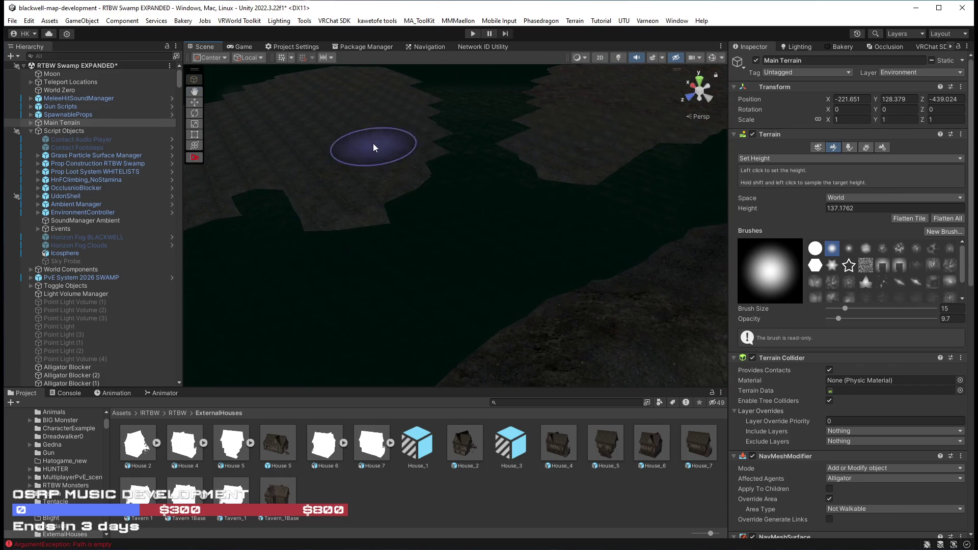
mouse_move(433, 240)
left_mouse_down()
mouse_move(415, 251)
mouse_move(545, 228)
mouse_move(421, 250)
mouse_move(563, 258)
mouse_move(488, 204)
left_mouse_up()
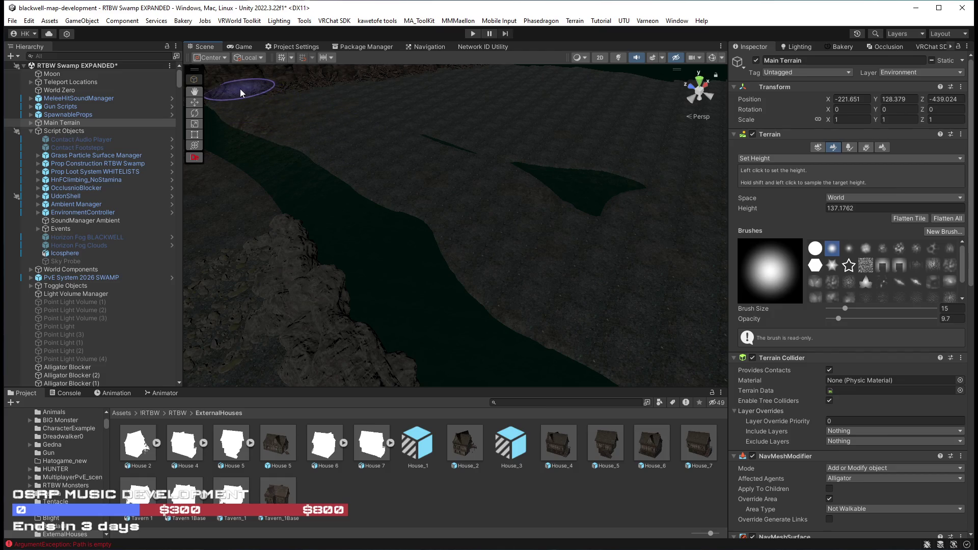
mouse_move(584, 200)
left_mouse_down()
mouse_move(506, 138)
mouse_move(417, 131)
mouse_move(574, 135)
mouse_move(877, 73)
mouse_move(781, 106)
mouse_move(864, 116)
mouse_move(563, 207)
mouse_move(594, 226)
left_mouse_up()
mouse_move(501, 173)
left_mouse_down()
mouse_move(532, 142)
mouse_move(555, 136)
mouse_move(524, 228)
mouse_move(796, 191)
mouse_move(539, 270)
left_mouse_up()
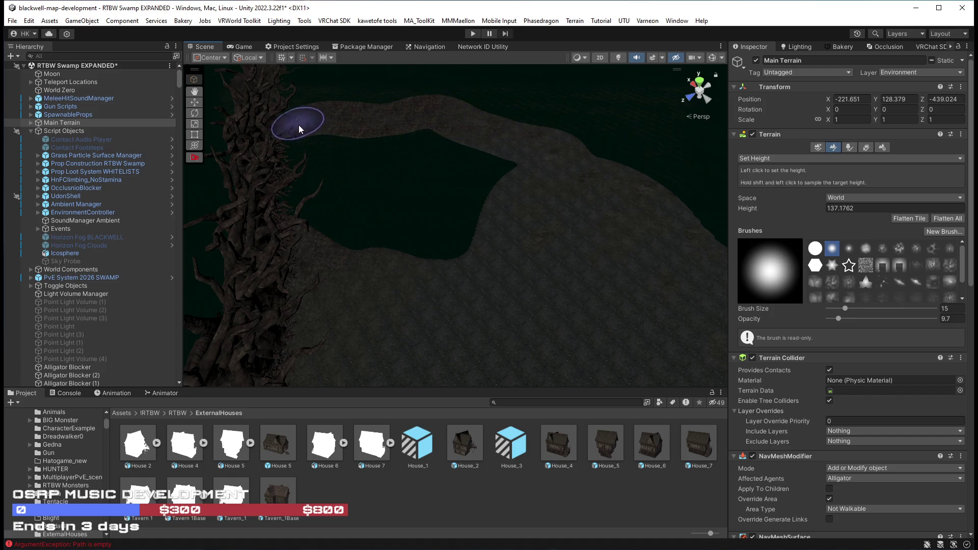
Survey the river and tree line, then enlarge the flattening brush to size 90
mouse_move(269, 135)
left_mouse_down()
mouse_move(430, 120)
mouse_move(396, 88)
mouse_move(344, 113)
mouse_move(489, 102)
mouse_move(393, 129)
mouse_move(484, 131)
mouse_move(399, 153)
mouse_move(425, 197)
left_mouse_up()
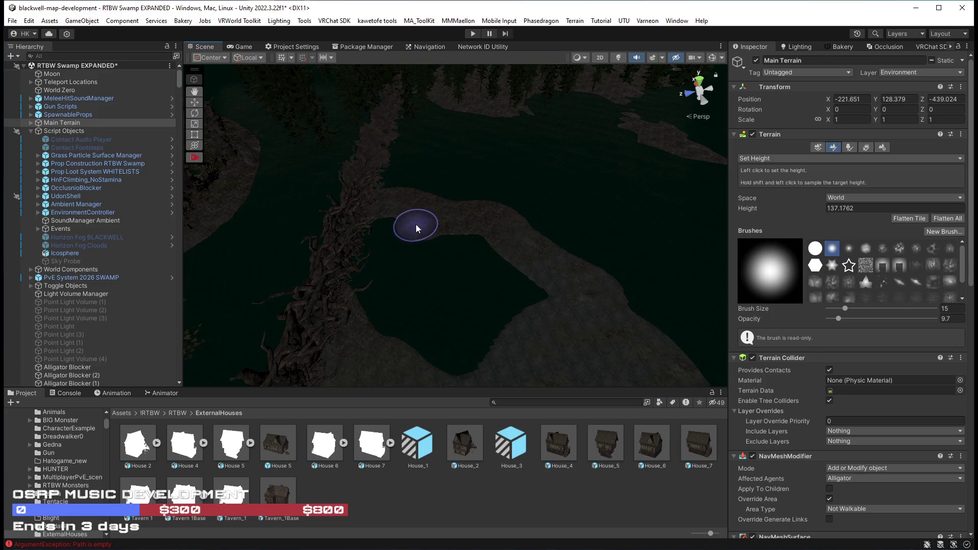
mouse_move(373, 307)
left_mouse_down()
mouse_move(526, 219)
mouse_move(530, 253)
mouse_move(601, 230)
mouse_move(768, 212)
mouse_move(584, 153)
mouse_move(427, 234)
left_mouse_up()
mouse_move(506, 246)
left_mouse_down()
mouse_move(649, 212)
mouse_move(655, 161)
mouse_move(375, 162)
mouse_move(391, 210)
left_mouse_up()
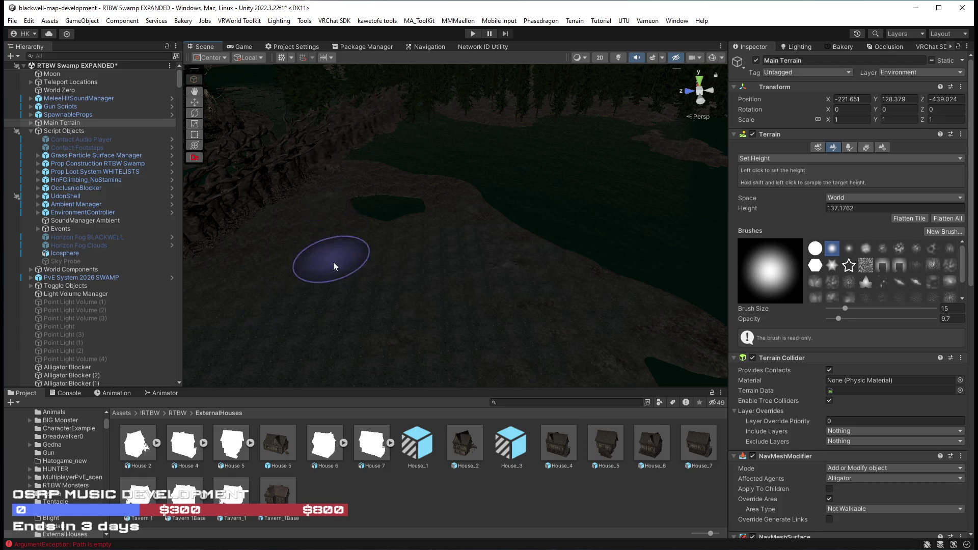
mouse_move(419, 218)
left_mouse_down()
mouse_move(570, 220)
mouse_move(648, 235)
mouse_move(539, 183)
mouse_move(515, 224)
mouse_move(458, 265)
mouse_move(536, 173)
left_mouse_up()
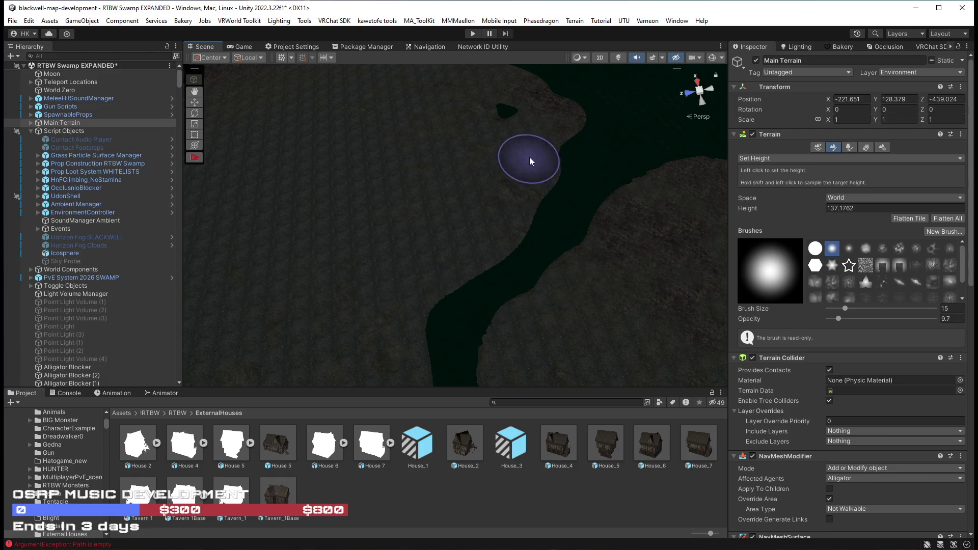
left_click_drag(574, 132, 811, 367)
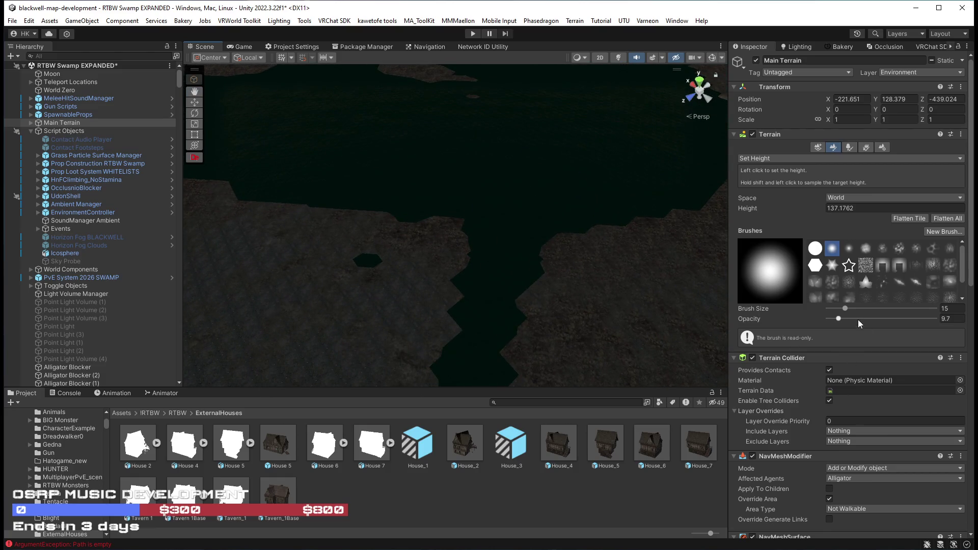
mouse_move(830, 305)
left_mouse_down()
mouse_move(465, 212)
mouse_move(428, 220)
mouse_move(408, 194)
left_mouse_up()
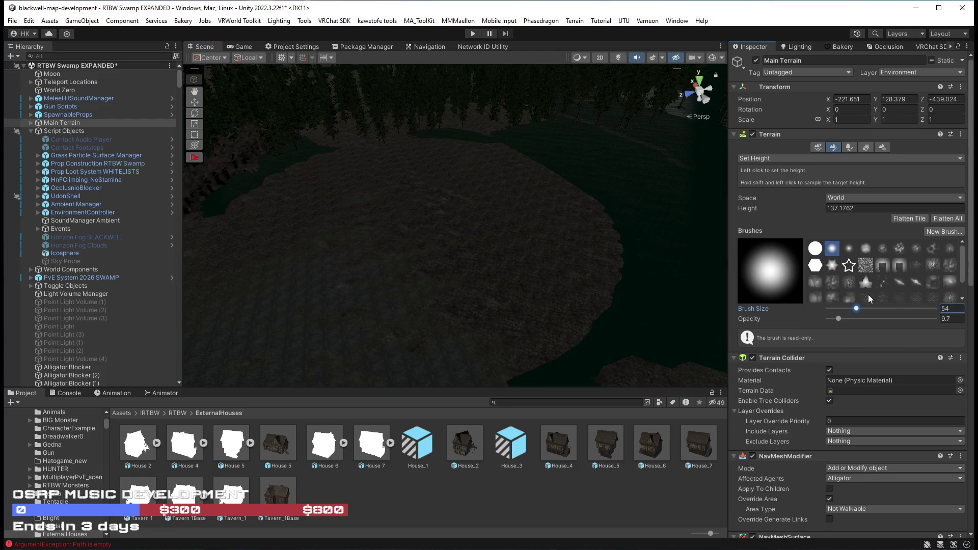
left_click(876, 309)
Level a wide area along the river channel and bank to height 137.1762 with the size-90 brush
key("alt")
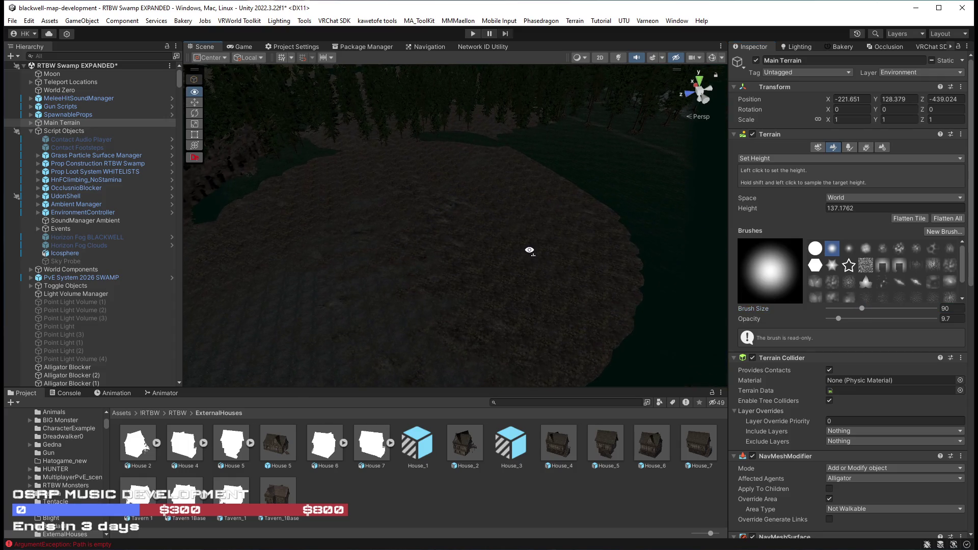
mouse_move(529, 250)
left_mouse_down()
mouse_move(447, 274)
mouse_move(509, 270)
left_mouse_up()
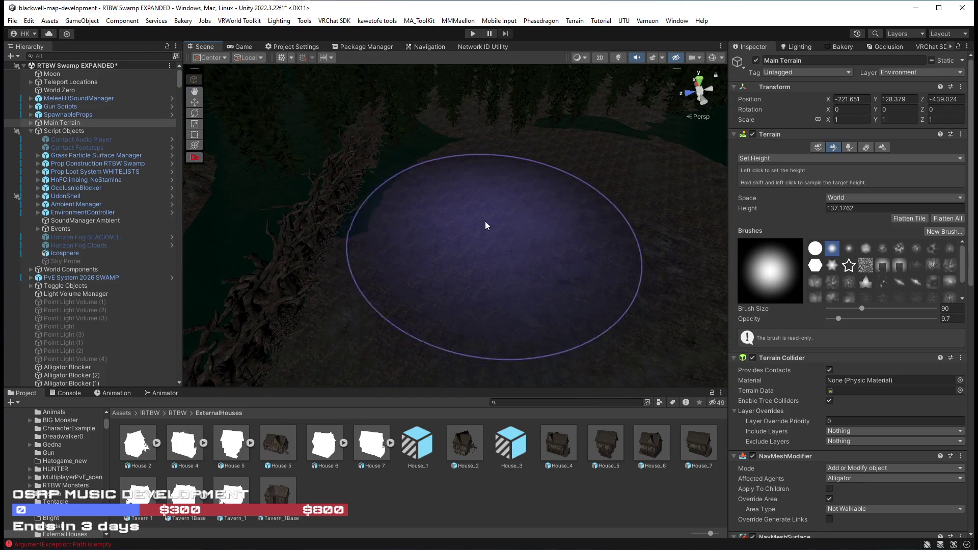
mouse_move(430, 209)
left_mouse_down()
mouse_move(463, 157)
mouse_move(454, 236)
mouse_move(648, 229)
mouse_move(694, 257)
mouse_move(467, 283)
left_mouse_up()
mouse_move(402, 204)
left_mouse_down()
mouse_move(415, 210)
mouse_move(394, 229)
mouse_move(397, 188)
mouse_move(258, 157)
mouse_move(478, 256)
left_mouse_up()
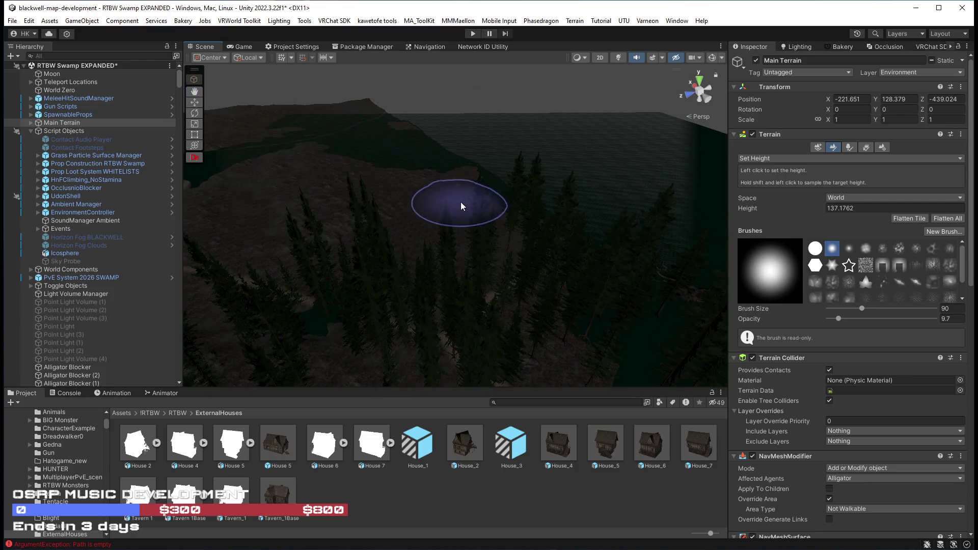
left_click_drag(588, 249, 641, 266)
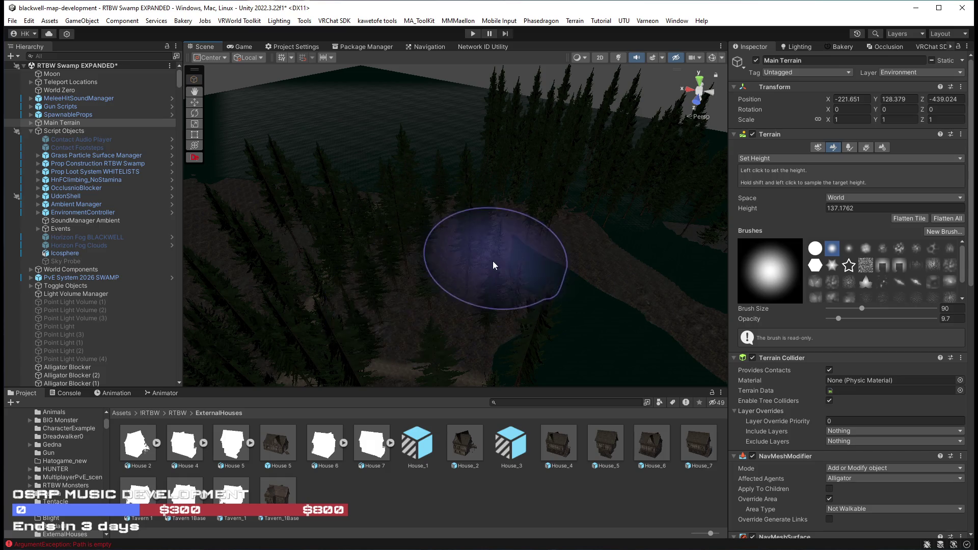
left_click_drag(514, 302, 617, 325)
left_click_drag(469, 294, 587, 224)
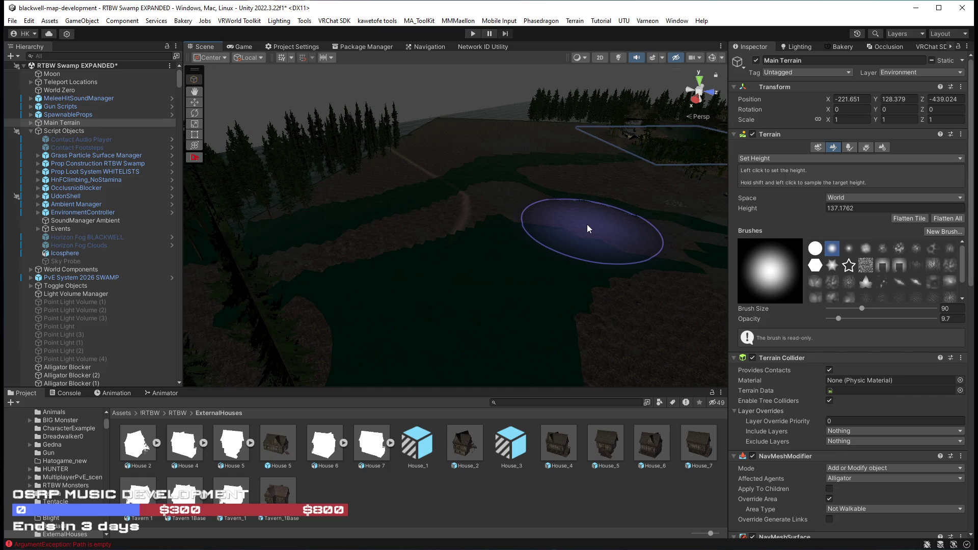
mouse_move(559, 219)
left_mouse_down()
mouse_move(355, 257)
mouse_move(383, 265)
mouse_move(541, 241)
mouse_move(659, 262)
mouse_move(512, 234)
mouse_move(450, 305)
mouse_move(342, 365)
mouse_move(425, 218)
mouse_move(671, 114)
mouse_move(832, 82)
mouse_move(848, 63)
mouse_move(946, 59)
mouse_move(66, 60)
mouse_move(957, 61)
mouse_move(675, 64)
mouse_move(351, 107)
mouse_move(298, 65)
left_mouse_up()
key("Up")
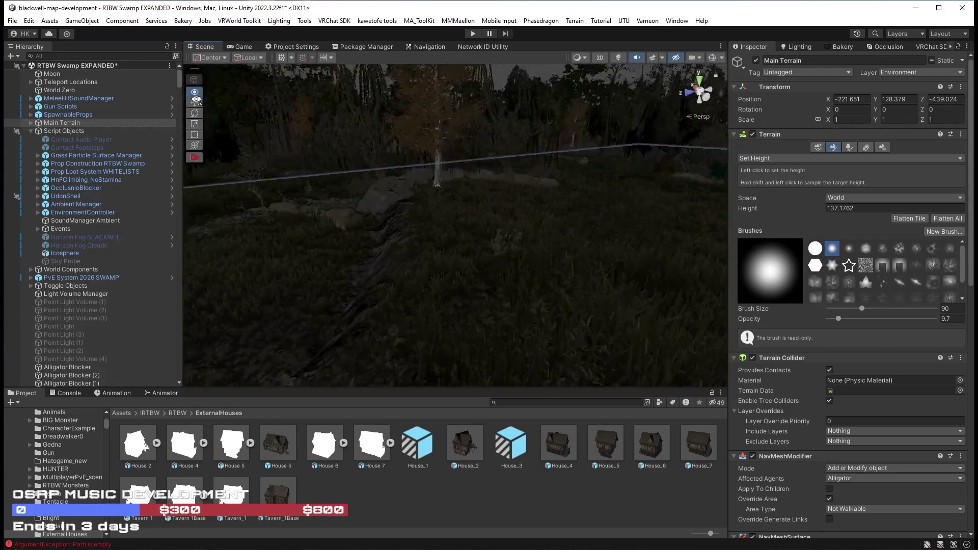
mouse_move(244, 132)
left_mouse_down()
mouse_move(304, 107)
mouse_move(474, 85)
left_mouse_up()
left_click_drag(383, 81, 876, 65)
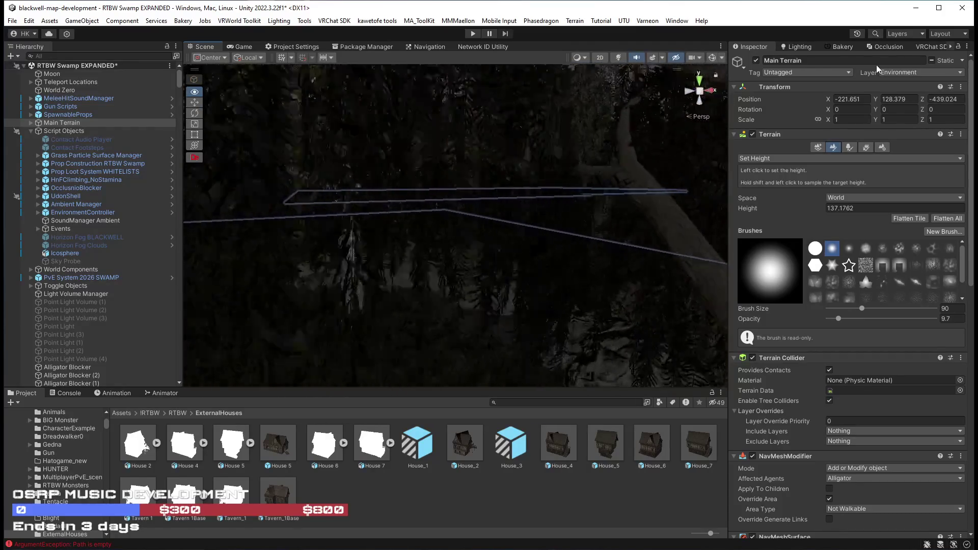
mouse_move(387, 229)
left_mouse_down()
mouse_move(473, 227)
mouse_move(242, 231)
left_mouse_up()
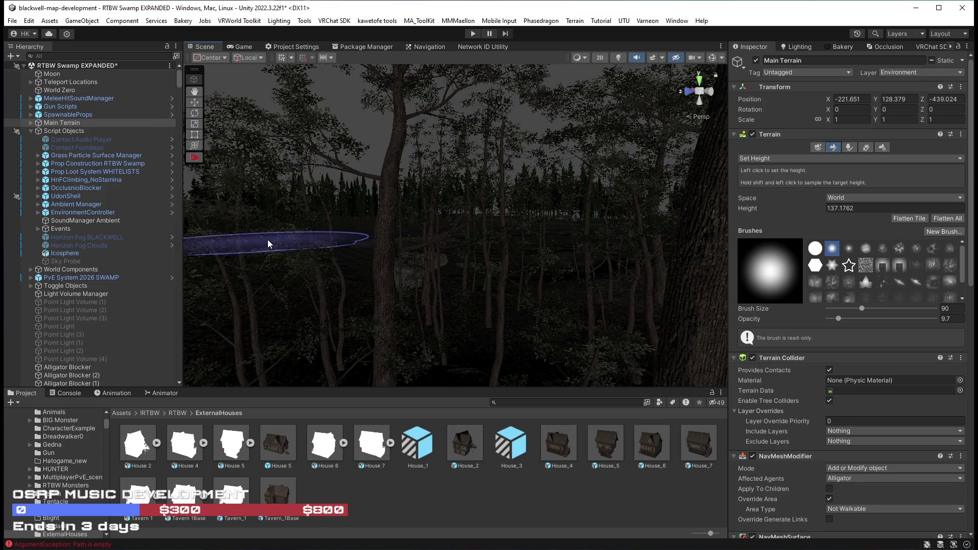
key("w")
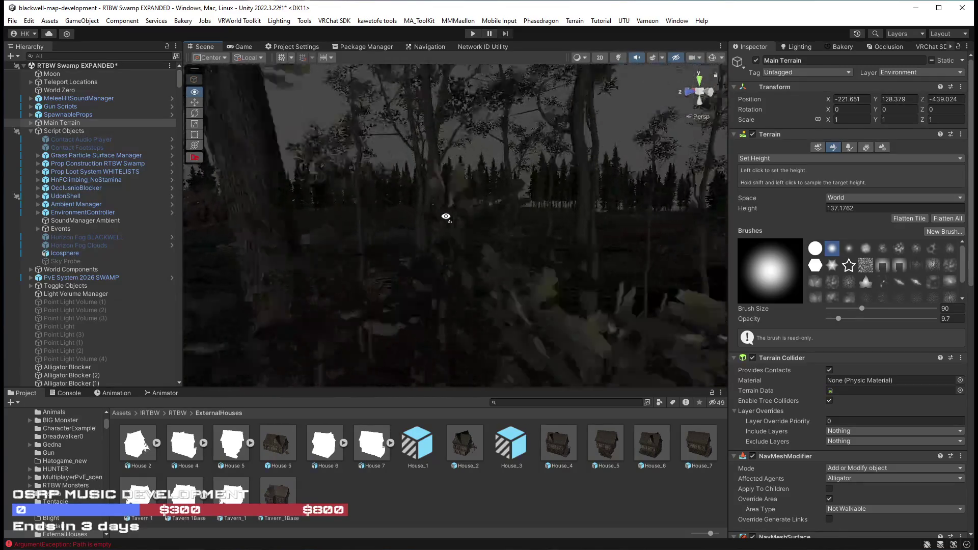
mouse_move(439, 222)
left_mouse_down()
mouse_move(244, 244)
mouse_move(264, 275)
mouse_move(312, 292)
mouse_move(464, 292)
mouse_move(723, 269)
left_mouse_up()
Keep Set Height, sample target height 138.5341 from the ground, and set brush size 10
left_click(792, 160)
left_click(782, 193)
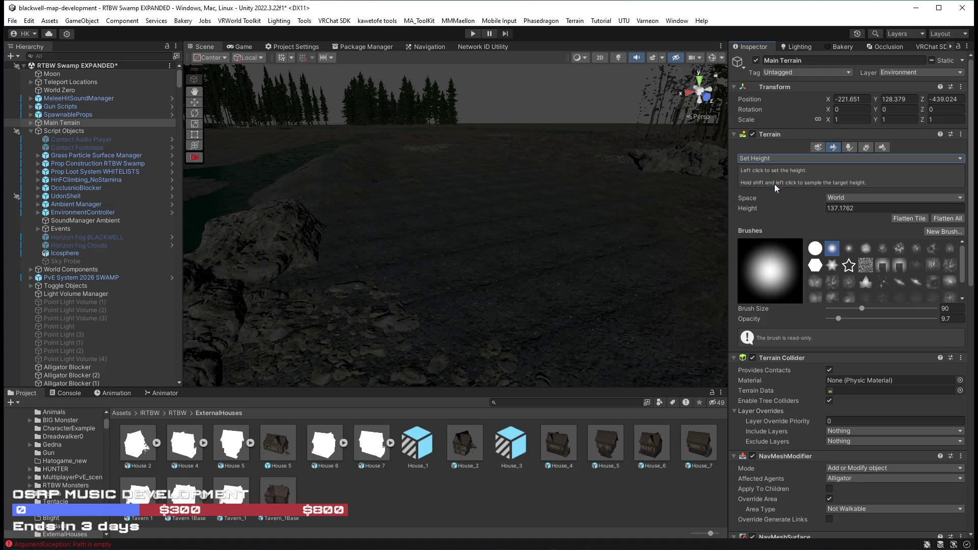
mouse_move(534, 240)
left_mouse_down()
mouse_move(469, 262)
mouse_move(389, 212)
mouse_move(426, 214)
left_mouse_up()
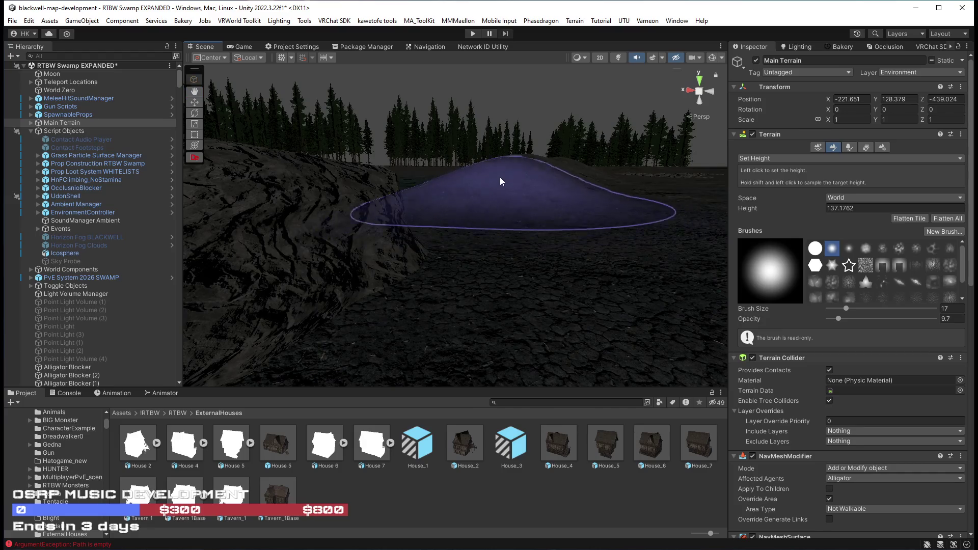
key("f")
left_click(506, 222, "shift")
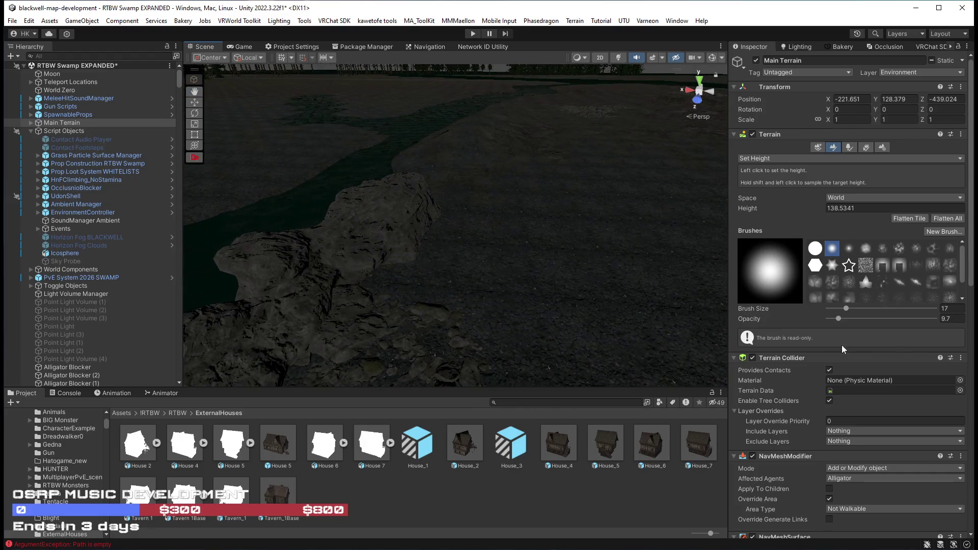
type("10")
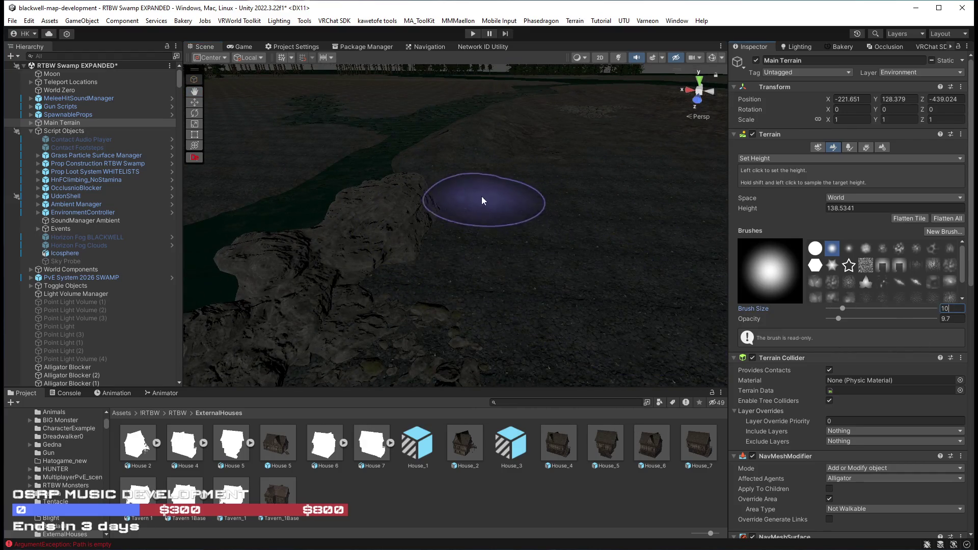
Flatten the patch beside the rock, then select cliff piece CliffLargeARHE (29)
mouse_move(427, 258)
left_mouse_down()
mouse_move(350, 312)
mouse_move(398, 324)
left_mouse_up()
mouse_move(528, 151)
left_mouse_down()
mouse_move(540, 158)
mouse_move(504, 99)
mouse_move(500, 178)
left_mouse_up()
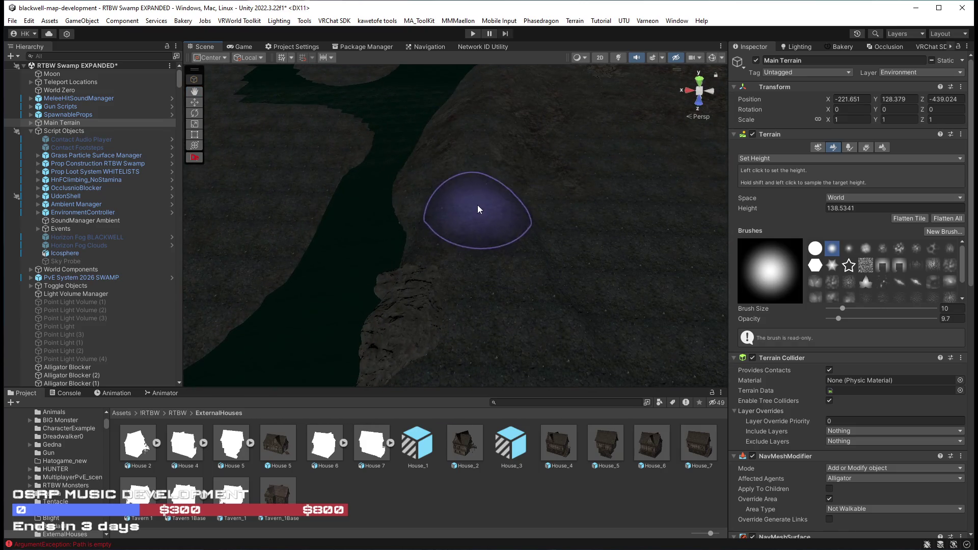
mouse_move(527, 245)
left_mouse_down()
mouse_move(567, 145)
mouse_move(392, 150)
mouse_move(378, 195)
mouse_move(253, 207)
mouse_move(484, 190)
mouse_move(460, 257)
mouse_move(481, 311)
mouse_move(519, 181)
left_mouse_up()
left_click(460, 258)
Flatten, widen, turn and slide CliffLargeARHE (29) into place on the slope
key("e")
left_click_drag(578, 222, 870, 198)
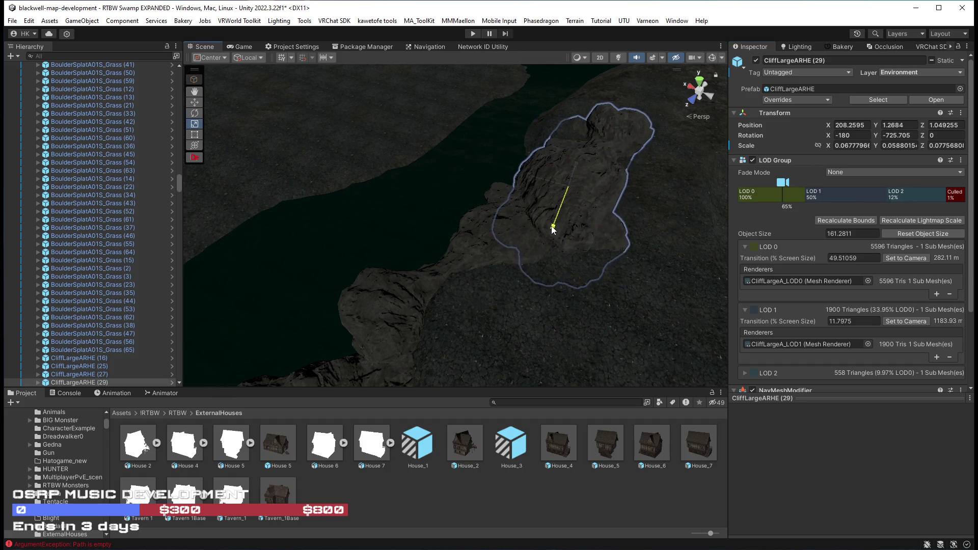
mouse_move(487, 256)
left_mouse_down()
mouse_move(497, 270)
mouse_move(512, 265)
left_mouse_up()
mouse_move(444, 264)
left_mouse_down()
mouse_move(465, 290)
mouse_move(467, 315)
mouse_move(447, 342)
left_mouse_up()
key("w")
mouse_move(492, 287)
left_mouse_down()
mouse_move(561, 234)
mouse_move(702, 212)
mouse_move(823, 229)
mouse_move(823, 240)
left_mouse_up()
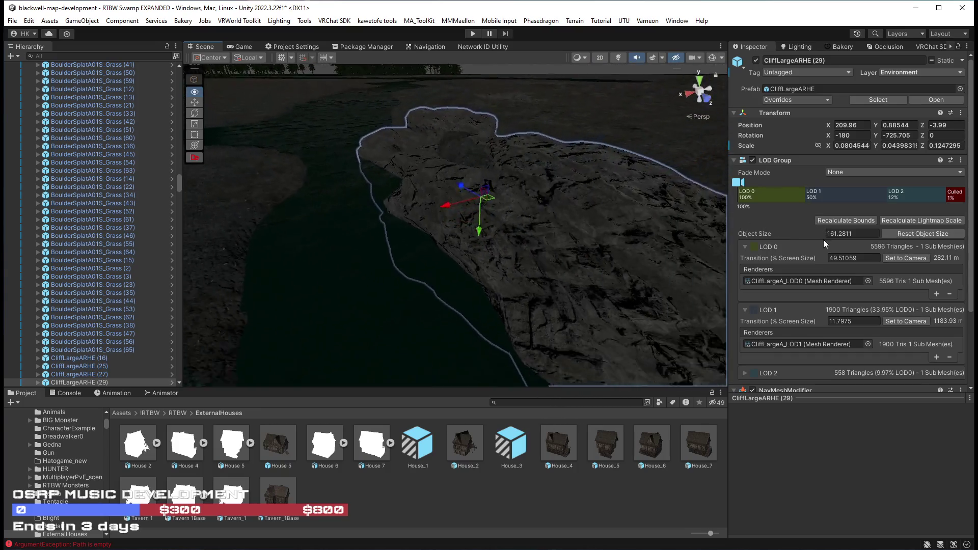
key("e")
mouse_move(486, 221)
left_mouse_down()
mouse_move(436, 256)
mouse_move(412, 169)
mouse_move(433, 128)
mouse_move(439, 150)
mouse_move(404, 153)
left_mouse_up()
key("w")
key("r")
mouse_move(459, 163)
left_mouse_down()
mouse_move(507, 173)
mouse_move(509, 135)
mouse_move(561, 220)
mouse_move(681, 182)
mouse_move(454, 96)
mouse_move(524, 152)
mouse_move(485, 150)
mouse_move(411, 192)
mouse_move(494, 192)
mouse_move(519, 213)
mouse_move(343, 207)
mouse_move(713, 241)
left_mouse_up()
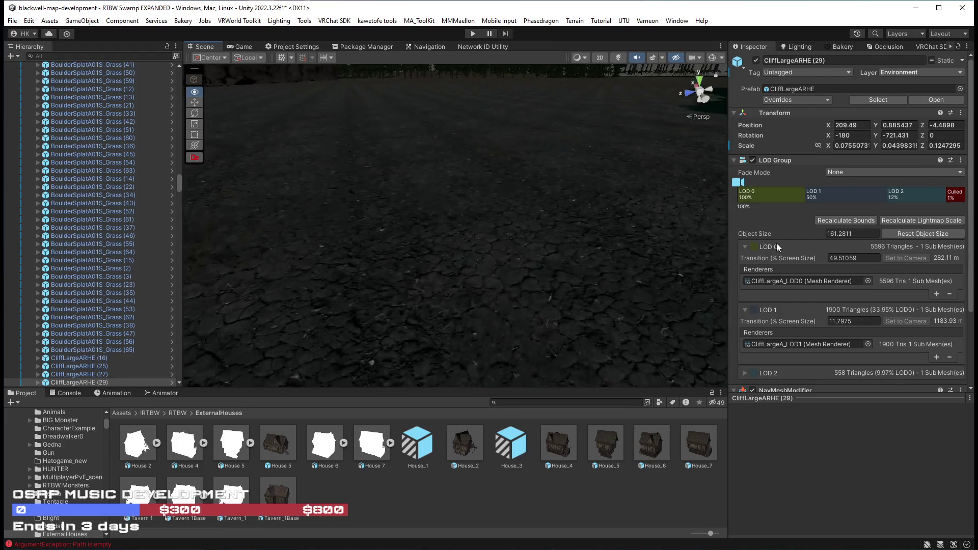
Set Main Terrain to Paint Texture mode with the Swamp layer selected
mouse_move(777, 243)
left_mouse_down()
mouse_move(251, 225)
mouse_move(273, 239)
mouse_move(464, 248)
left_mouse_up()
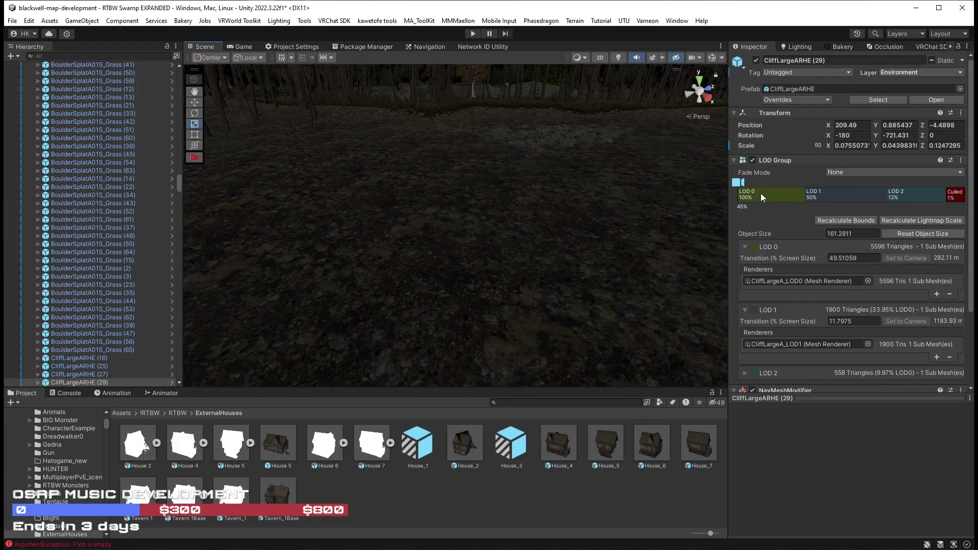
left_click_drag(772, 193, 264, 175)
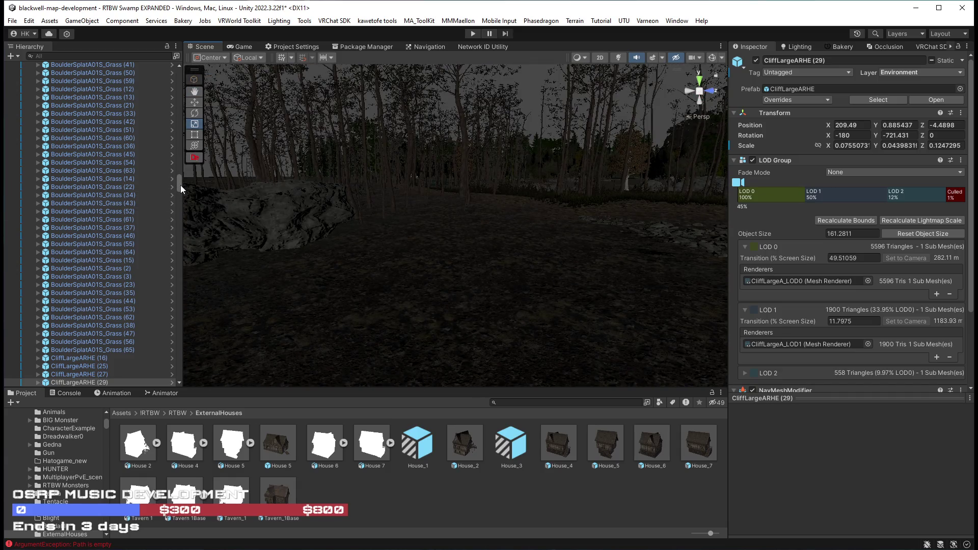
left_click_drag(180, 185, 179, 75)
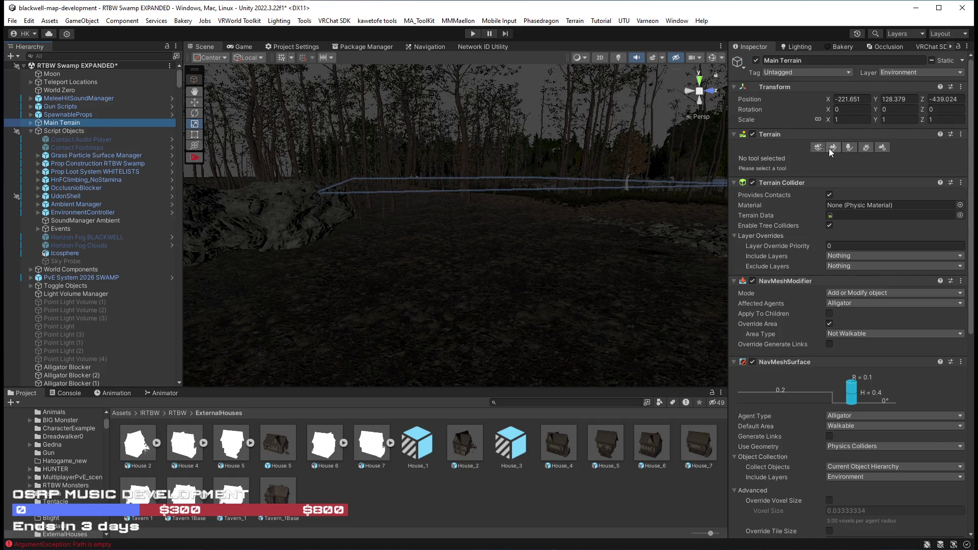
left_click(832, 148)
left_click(769, 158)
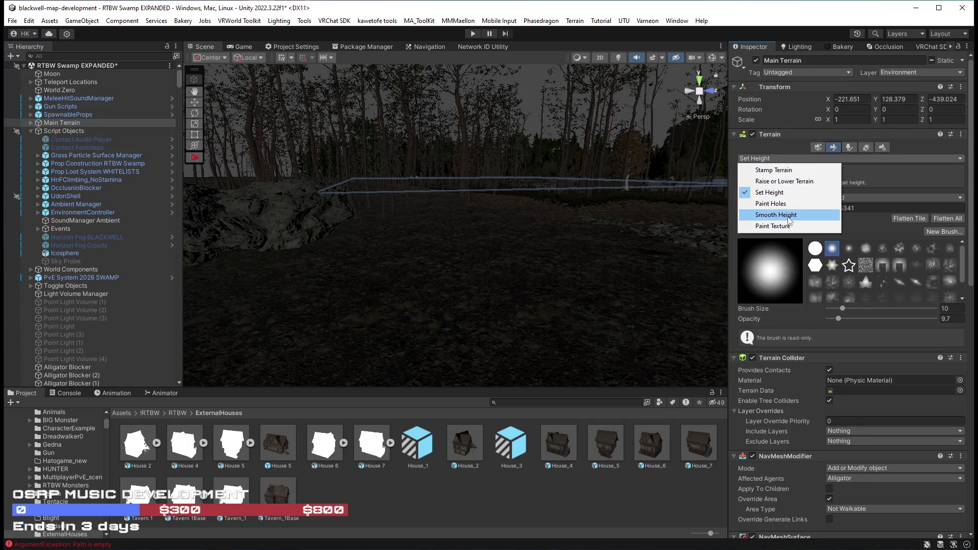
left_click(775, 226)
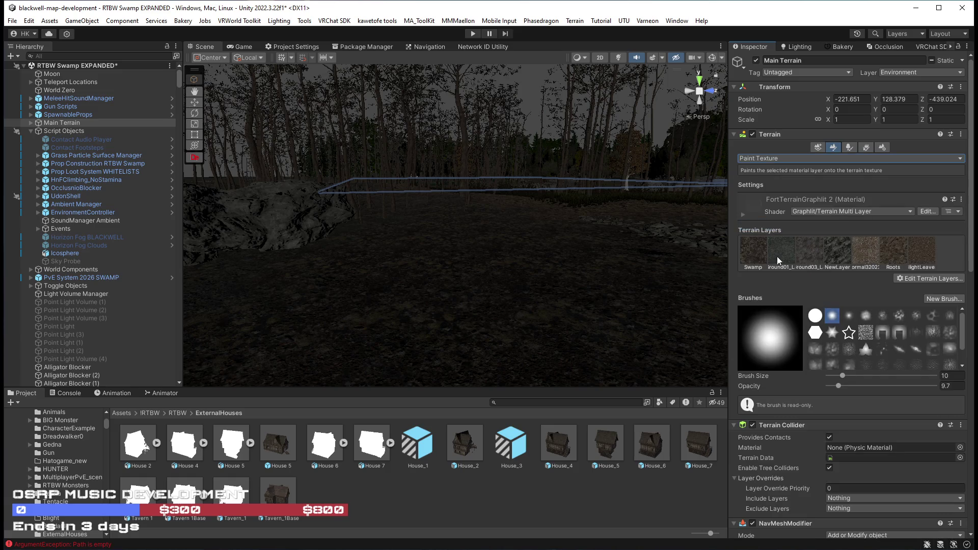
left_click(752, 252)
Bring the swamp terrain into view and enlarge the brush to size 28
mouse_move(488, 222)
left_mouse_down()
mouse_move(263, 258)
mouse_move(115, 262)
mouse_move(337, 284)
left_mouse_up()
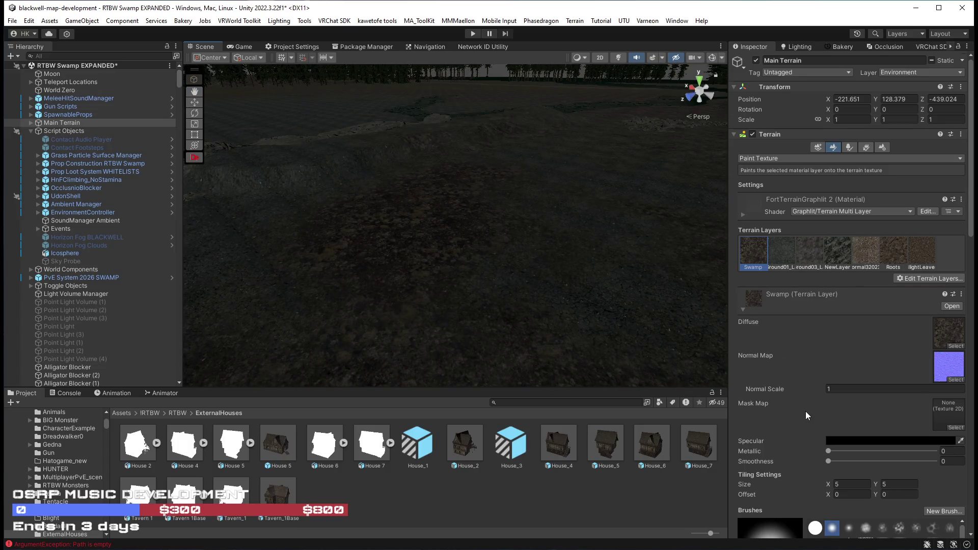
scroll(815, 412, "down", 5)
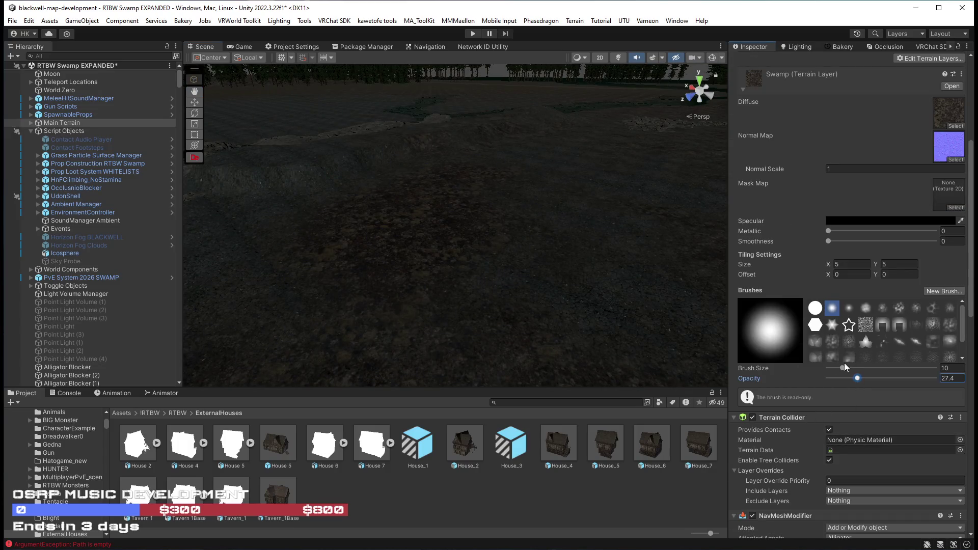
mouse_move(261, 214)
left_mouse_down()
mouse_move(427, 271)
mouse_move(419, 157)
mouse_move(314, 145)
mouse_move(434, 203)
left_mouse_up()
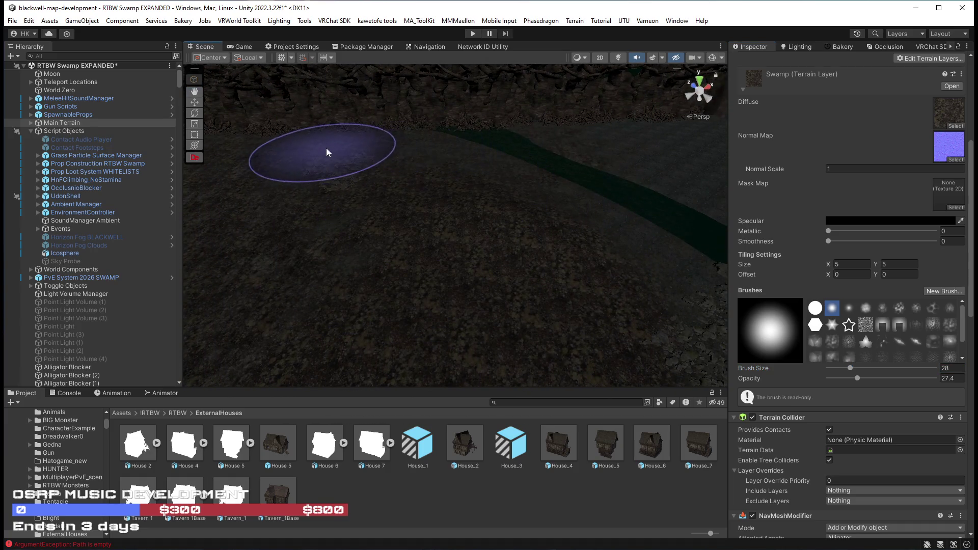
Paint Swamp texture along the riverbank and far ground, then survey the terrain
left_click_drag(597, 141, 323, 170)
mouse_move(547, 250)
left_mouse_down()
mouse_move(617, 207)
mouse_move(659, 207)
mouse_move(366, 235)
left_mouse_up()
mouse_move(622, 144)
left_mouse_down()
mouse_move(509, 204)
mouse_move(389, 312)
mouse_move(472, 289)
left_mouse_up()
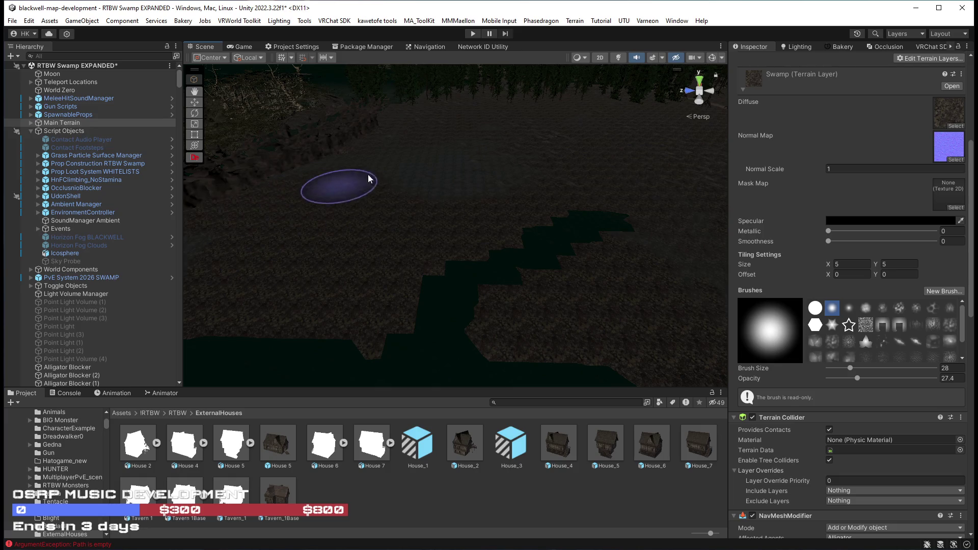
mouse_move(497, 210)
left_mouse_down()
mouse_move(384, 199)
mouse_move(478, 190)
mouse_move(239, 301)
mouse_move(459, 221)
left_mouse_up()
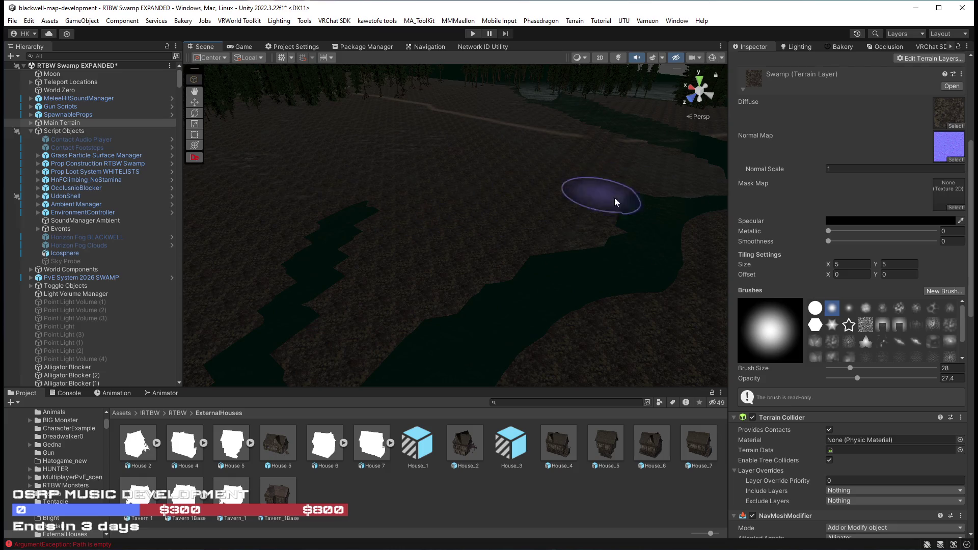
left_click_drag(653, 225, 472, 300)
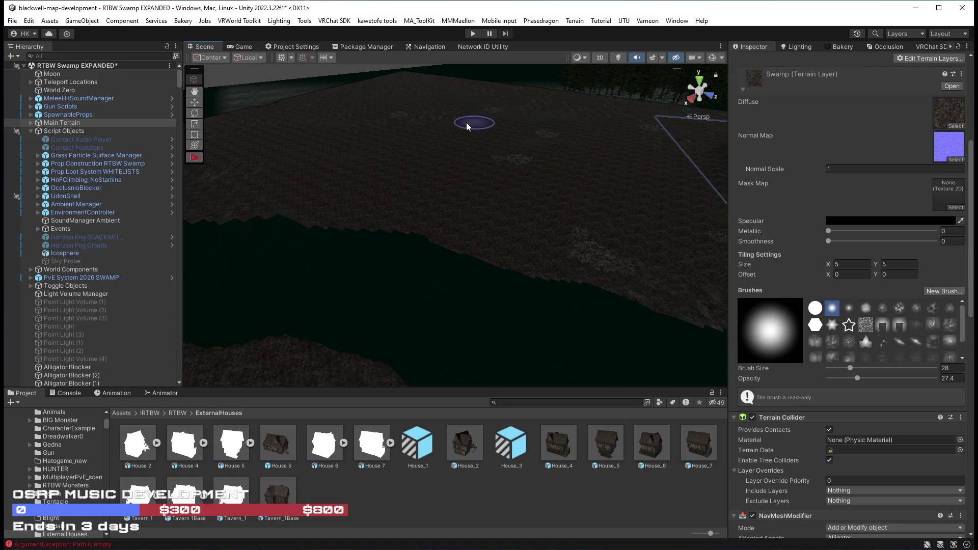
mouse_move(440, 99)
left_mouse_down()
mouse_move(528, 100)
mouse_move(496, 117)
mouse_move(507, 97)
mouse_move(300, 85)
mouse_move(319, 136)
mouse_move(178, 156)
mouse_move(110, 144)
mouse_move(128, 149)
left_mouse_up()
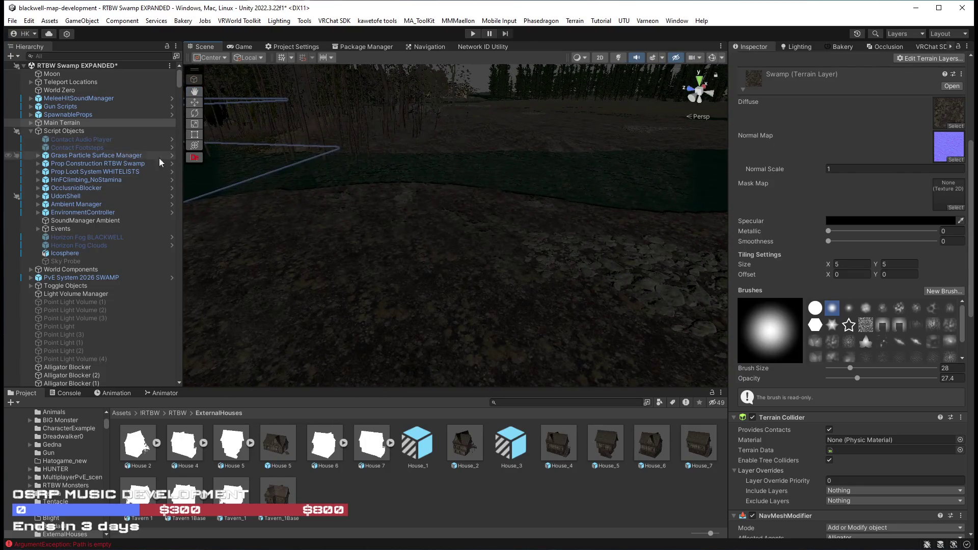
mouse_move(491, 212)
left_mouse_down()
mouse_move(523, 175)
mouse_move(511, 189)
mouse_move(517, 184)
mouse_move(458, 189)
mouse_move(451, 203)
mouse_move(449, 227)
mouse_move(500, 234)
mouse_move(507, 212)
mouse_move(443, 212)
left_mouse_up()
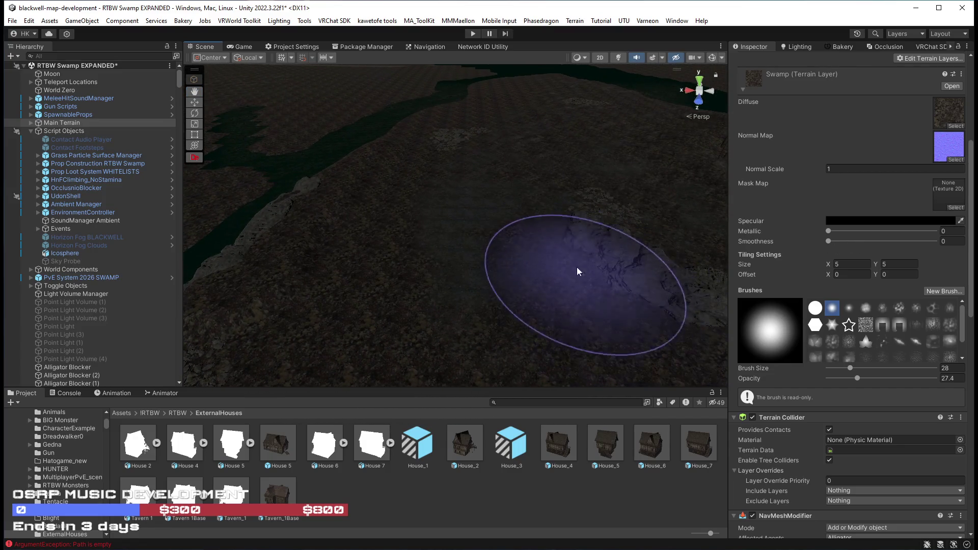
mouse_move(533, 204)
left_mouse_down()
mouse_move(773, 234)
mouse_move(834, 220)
mouse_move(709, 185)
mouse_move(556, 212)
mouse_move(309, 172)
mouse_move(390, 132)
mouse_move(395, 145)
left_mouse_up()
Move the cliff among the trees, then move copy number 26 toward the upper right
left_click(469, 172)
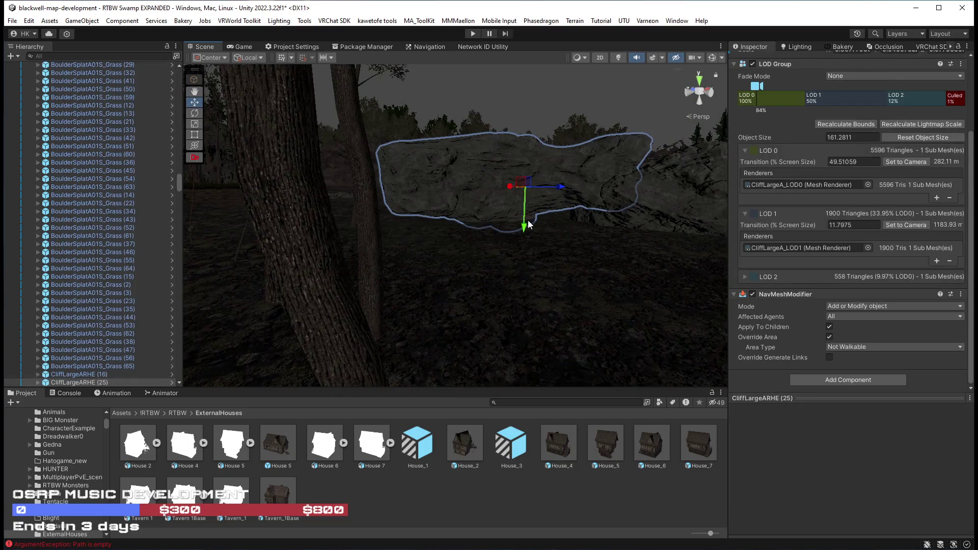
mouse_move(525, 184)
left_mouse_down()
mouse_move(499, 237)
mouse_move(694, 181)
mouse_move(842, 214)
left_mouse_up()
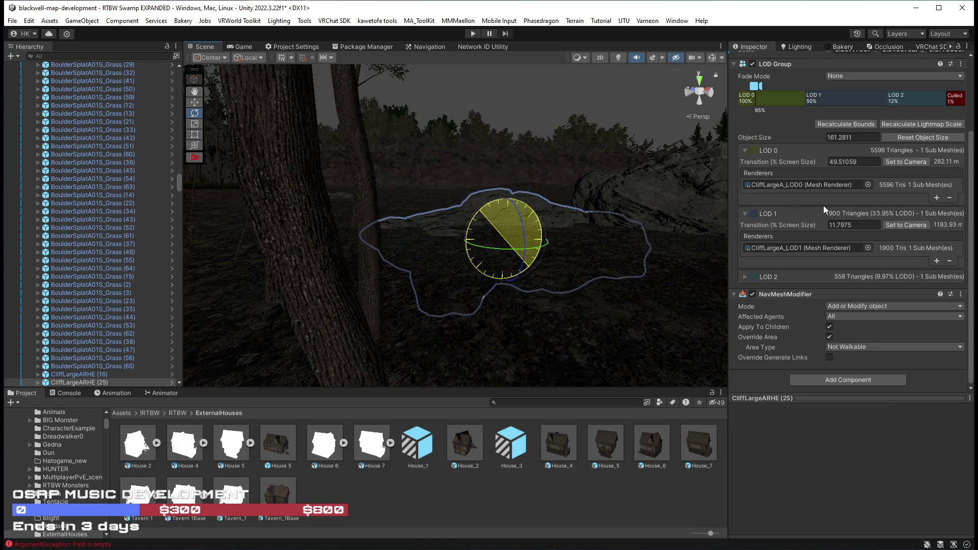
left_click(471, 213)
scroll(377, 229, "down", 1)
key("w")
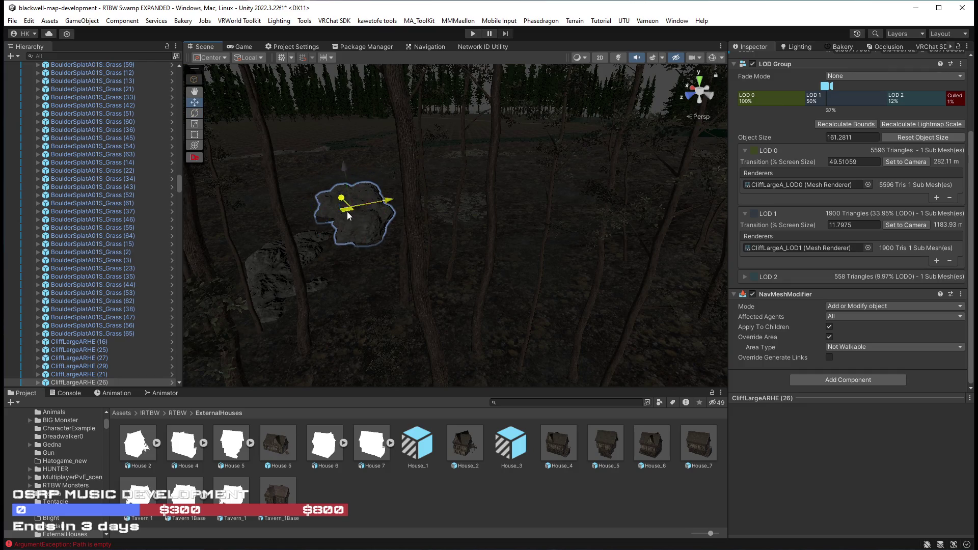
left_click_drag(356, 214, 573, 195)
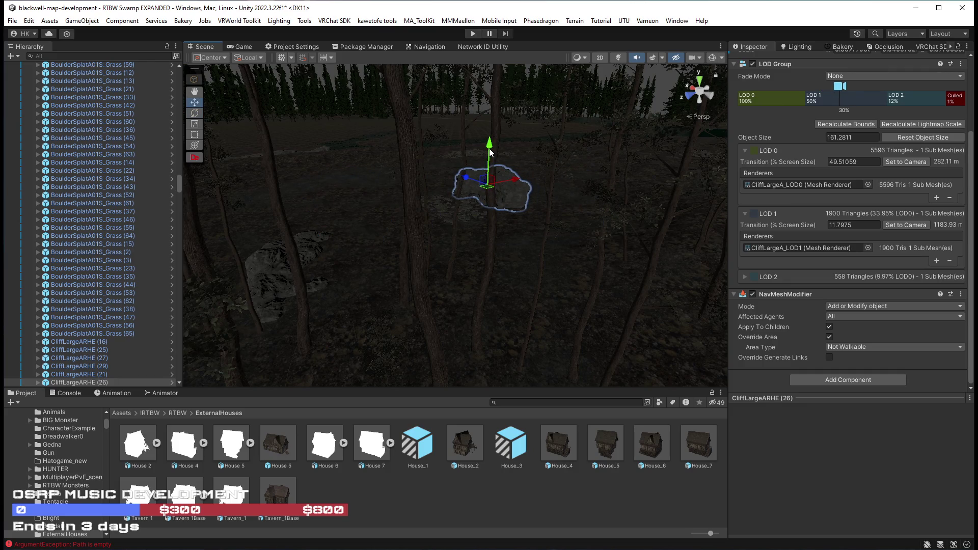
scroll(487, 162, "up", 6)
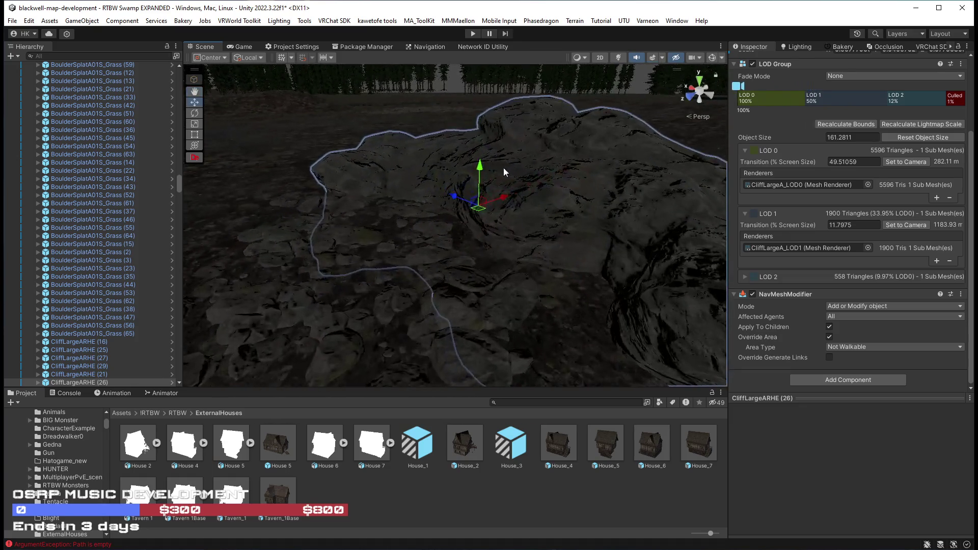
Frame the cliff, slide it up-left along the ground and rotate it
mouse_move(480, 176)
left_mouse_down()
mouse_move(910, 174)
mouse_move(686, 174)
left_mouse_up()
mouse_move(381, 210)
left_mouse_down()
mouse_move(411, 249)
mouse_move(372, 295)
left_mouse_up()
key("f")
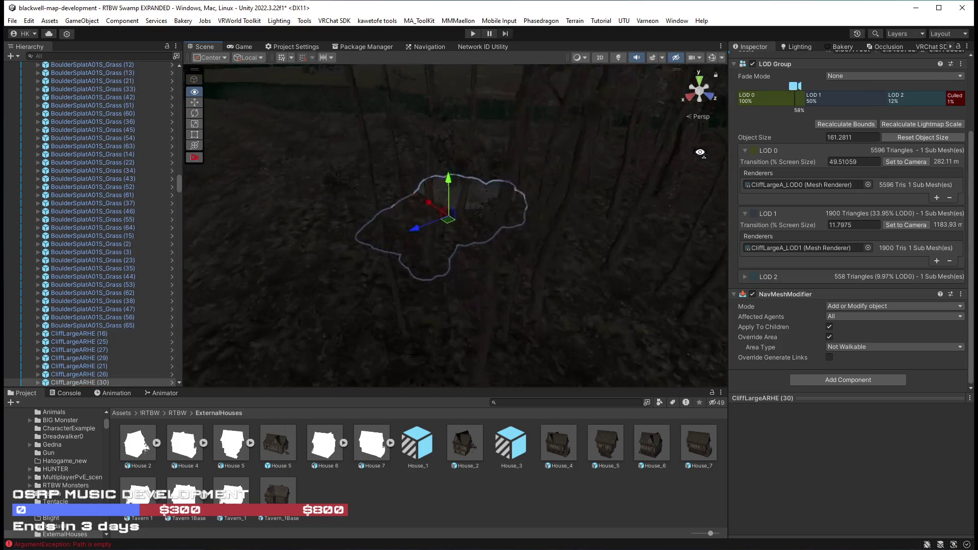
scroll(508, 223, "up", 5)
scroll(427, 262, "down", 3)
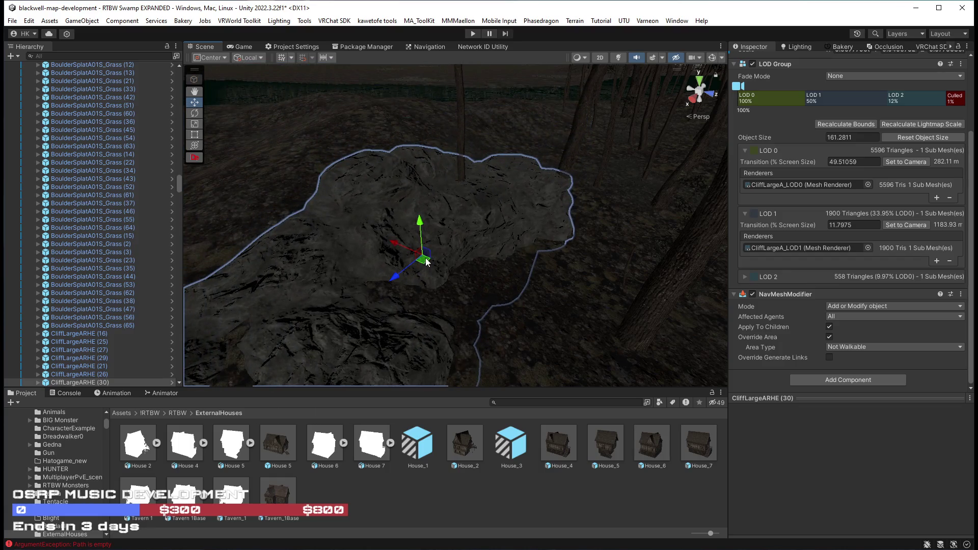
mouse_move(425, 262)
left_mouse_down()
mouse_move(370, 161)
mouse_move(435, 117)
mouse_move(453, 278)
mouse_move(449, 269)
mouse_move(484, 238)
mouse_move(476, 256)
mouse_move(294, 209)
mouse_move(233, 263)
left_mouse_up()
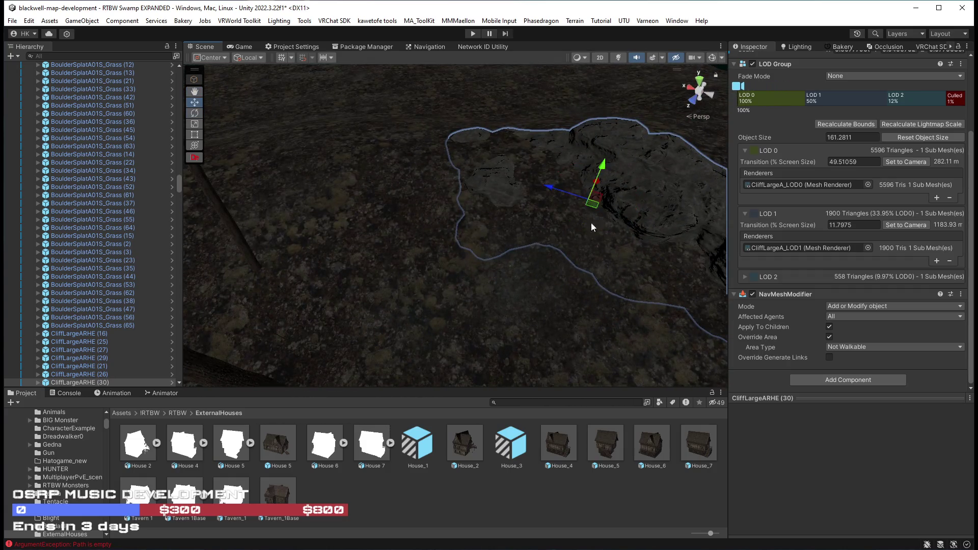
mouse_move(591, 209)
left_mouse_down()
mouse_move(397, 181)
mouse_move(728, 313)
mouse_move(706, 297)
left_mouse_up()
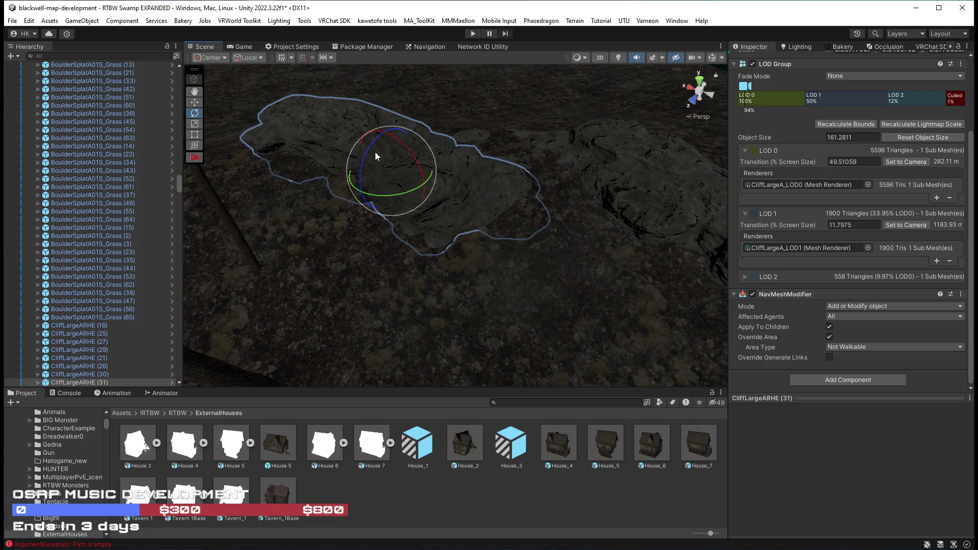
left_click_drag(385, 206, 442, 200)
left_click(442, 200)
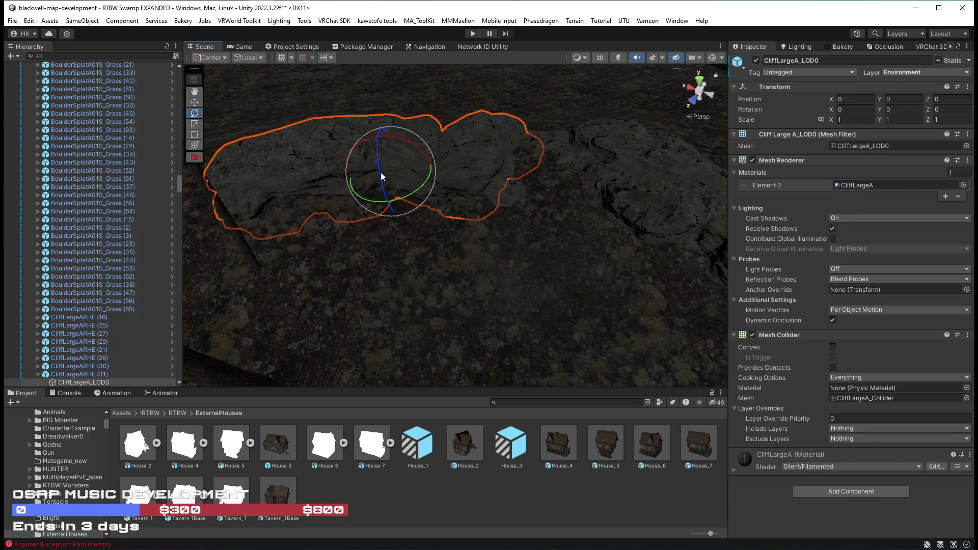
Reselect the CliffLargeARHE (31) parent and move it up among the trees
left_click(137, 374)
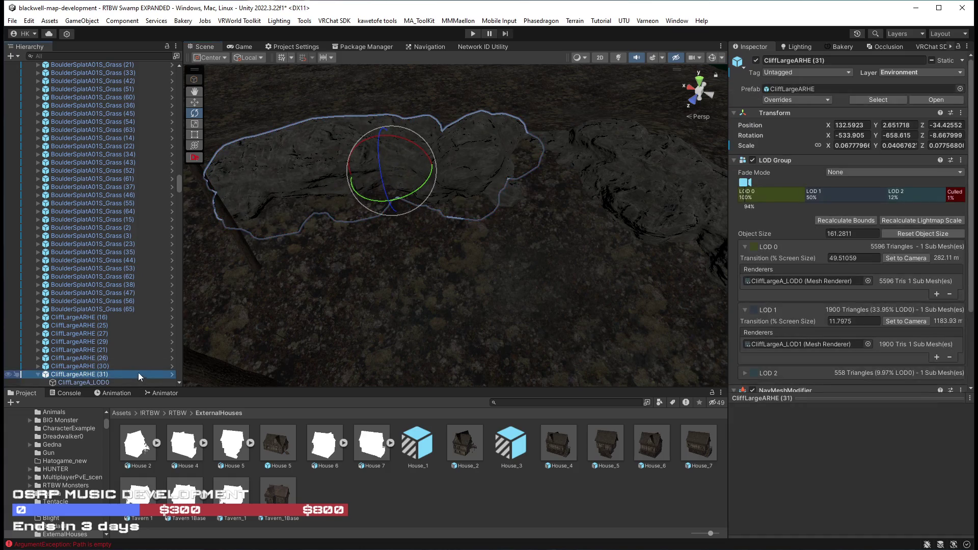
key("w")
mouse_move(402, 180)
left_mouse_down()
mouse_move(409, 156)
mouse_move(442, 151)
mouse_move(432, 150)
mouse_move(430, 125)
mouse_move(436, 154)
mouse_move(409, 162)
mouse_move(507, 131)
mouse_move(273, 170)
mouse_move(443, 175)
mouse_move(341, 189)
mouse_move(360, 192)
mouse_move(573, 361)
left_mouse_up()
left_click_drag(584, 314, 489, 268)
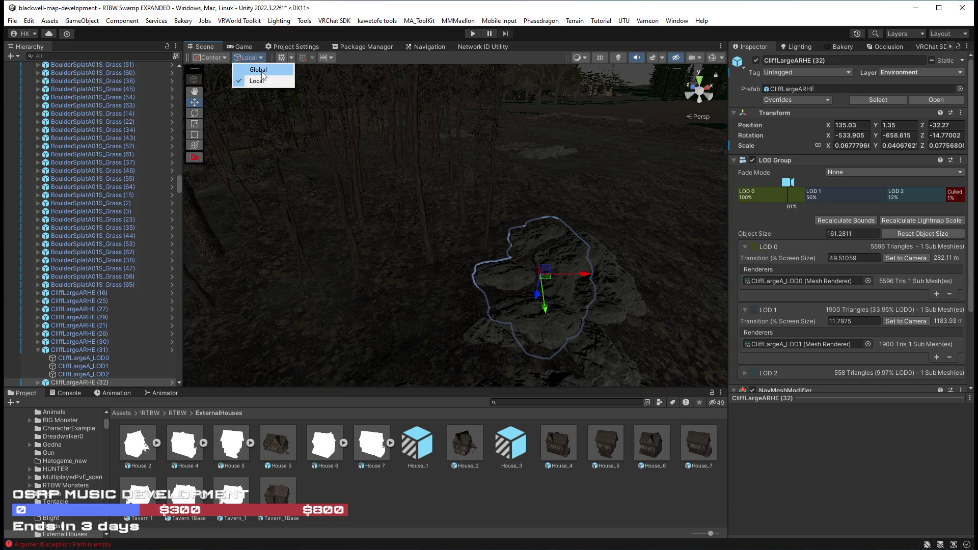
mouse_move(469, 184)
left_mouse_down()
mouse_move(491, 196)
mouse_move(386, 203)
mouse_move(574, 232)
mouse_move(587, 197)
mouse_move(373, 203)
mouse_move(454, 212)
mouse_move(528, 170)
mouse_move(375, 197)
mouse_move(685, 231)
mouse_move(566, 231)
mouse_move(513, 210)
mouse_move(351, 254)
left_mouse_up()
key("f")
Slide the framed cliff along the ground and select cliff copy number 34
key("r")
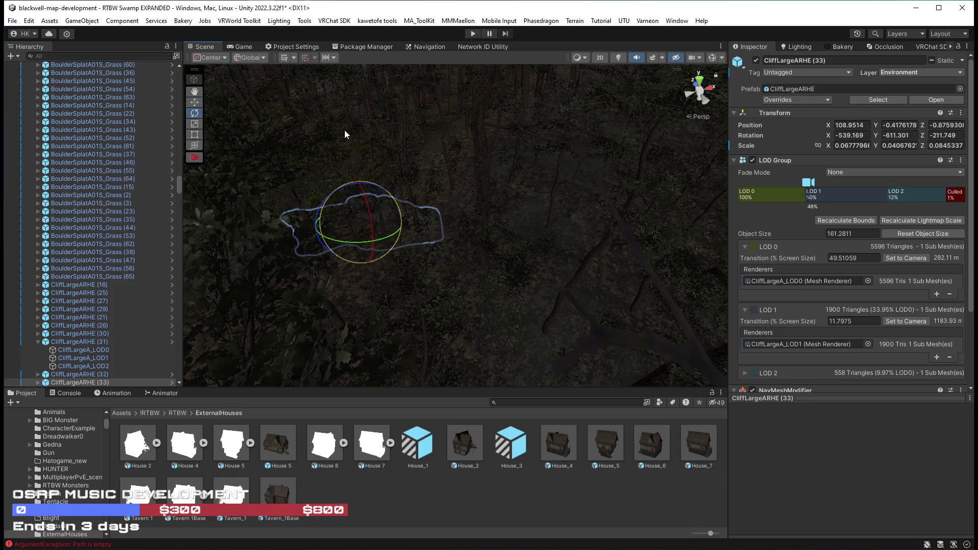
mouse_move(343, 126)
left_mouse_down()
mouse_move(475, 230)
mouse_move(550, 234)
mouse_move(527, 208)
mouse_move(406, 215)
mouse_move(488, 240)
left_mouse_up()
mouse_move(417, 192)
left_mouse_down()
mouse_move(433, 196)
mouse_move(585, 136)
mouse_move(568, 138)
mouse_move(709, 186)
mouse_move(262, 231)
mouse_move(277, 203)
mouse_move(225, 233)
left_mouse_up()
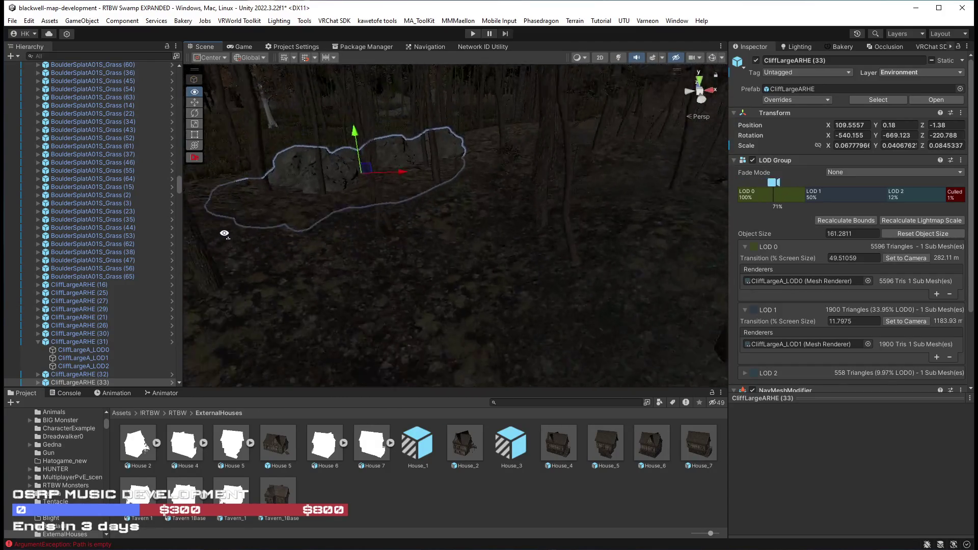
left_click(394, 191)
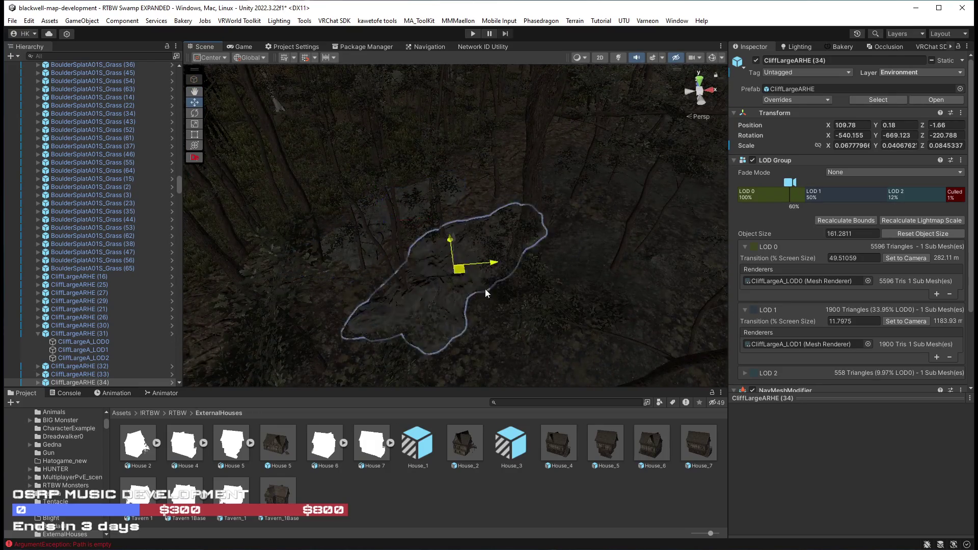
Move CliffLargeARHE (36) to a new spot and turn it around its vertical axis
left_click_drag(469, 281, 547, 321)
left_click_drag(454, 297, 735, 307)
mouse_move(444, 277)
left_mouse_down()
mouse_move(572, 257)
mouse_move(567, 185)
mouse_move(458, 183)
mouse_move(404, 256)
mouse_move(406, 247)
left_mouse_up()
mouse_move(353, 269)
left_mouse_down()
mouse_move(303, 242)
mouse_move(353, 226)
mouse_move(371, 199)
mouse_move(474, 188)
mouse_move(484, 172)
mouse_move(473, 166)
mouse_move(527, 218)
mouse_move(501, 214)
left_mouse_up()
scroll(480, 198, "down", 5)
Tilt and turn the cliff, then lower it slightly into the ground
key("e")
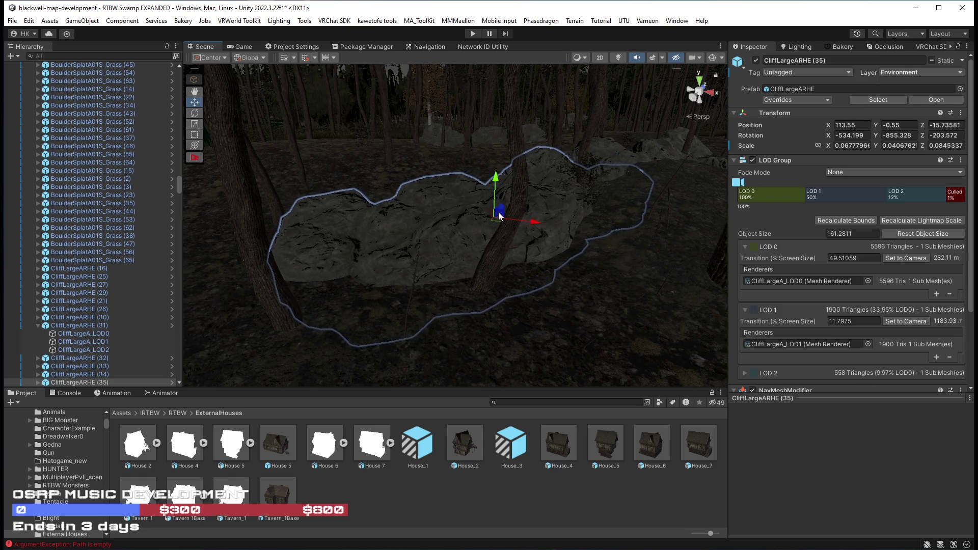
key("e")
mouse_move(481, 178)
left_mouse_down()
mouse_move(556, 170)
mouse_move(643, 198)
mouse_move(693, 180)
mouse_move(476, 170)
mouse_move(312, 226)
mouse_move(605, 220)
mouse_move(662, 229)
left_mouse_up()
mouse_move(820, 253)
left_mouse_down()
mouse_move(738, 261)
mouse_move(561, 164)
left_mouse_up()
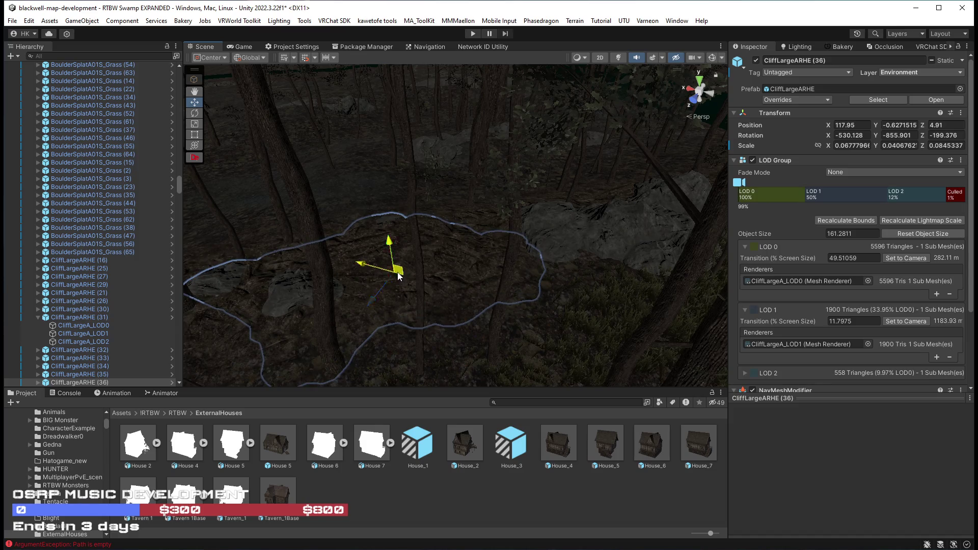
mouse_move(404, 252)
left_mouse_down()
mouse_move(371, 234)
mouse_move(371, 208)
mouse_move(445, 151)
mouse_move(461, 186)
mouse_move(654, 191)
mouse_move(602, 215)
mouse_move(589, 192)
mouse_move(540, 219)
left_mouse_up()
key("e")
mouse_move(444, 258)
left_mouse_down()
mouse_move(619, 302)
mouse_move(737, 316)
mouse_move(510, 262)
mouse_move(545, 266)
mouse_move(530, 244)
mouse_move(539, 236)
mouse_move(544, 254)
mouse_move(585, 256)
mouse_move(561, 237)
mouse_move(657, 230)
left_mouse_up()
key("w")
mouse_move(656, 230)
left_mouse_down()
mouse_move(710, 230)
mouse_move(423, 175)
mouse_move(409, 212)
mouse_move(398, 200)
left_mouse_up()
key("e")
key("w")
mouse_move(399, 200)
left_mouse_down()
mouse_move(50, 194)
mouse_move(174, 227)
mouse_move(214, 208)
mouse_move(303, 222)
mouse_move(383, 258)
mouse_move(623, 224)
mouse_move(253, 188)
mouse_move(331, 240)
mouse_move(270, 243)
mouse_move(224, 263)
left_mouse_up()
Zoom in on the cliff and reselect it along with its LOD0 mesh
scroll(224, 264, "up", 3)
scroll(385, 204, "up", 2)
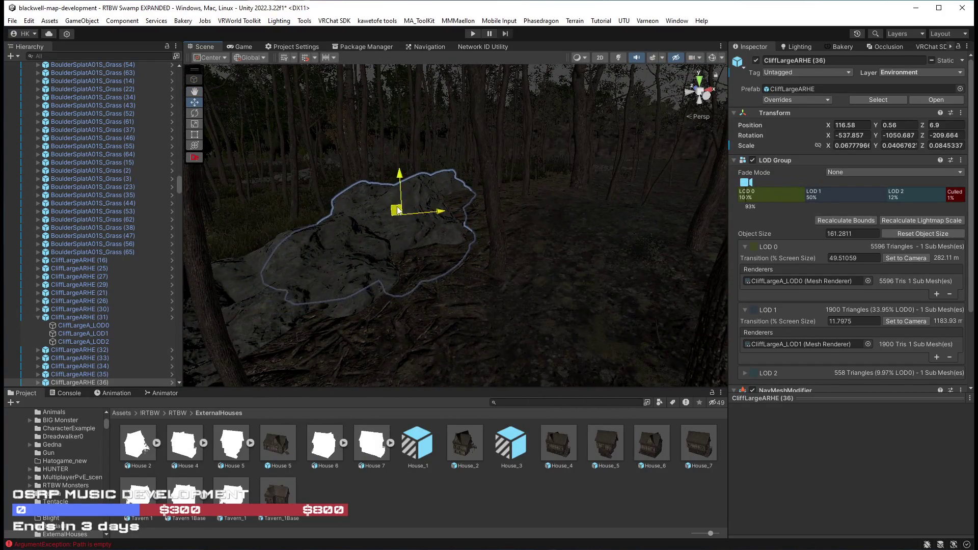
mouse_move(402, 204)
left_mouse_down()
mouse_move(393, 190)
mouse_move(431, 205)
mouse_move(539, 185)
mouse_move(583, 201)
mouse_move(423, 188)
left_mouse_up()
key("e")
key("r")
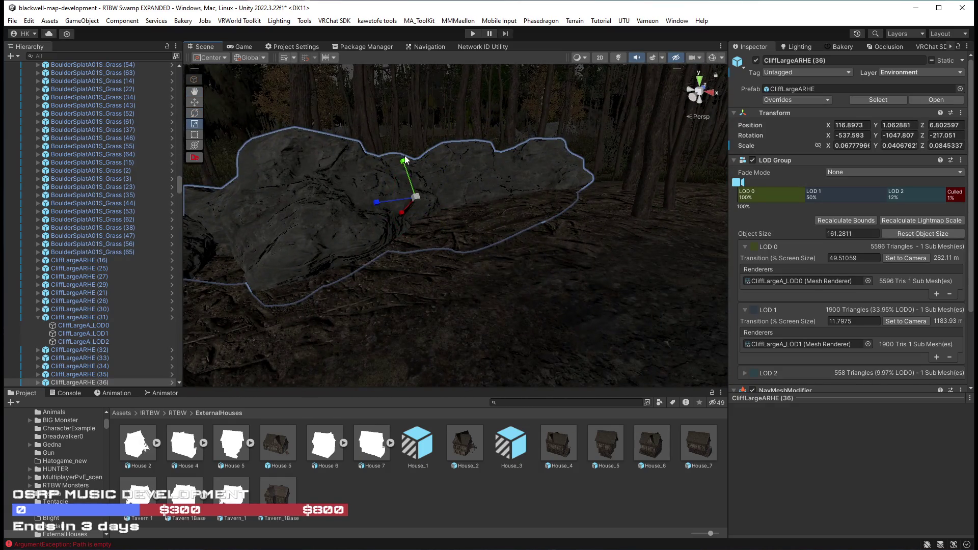
left_click(404, 172)
left_click(406, 161)
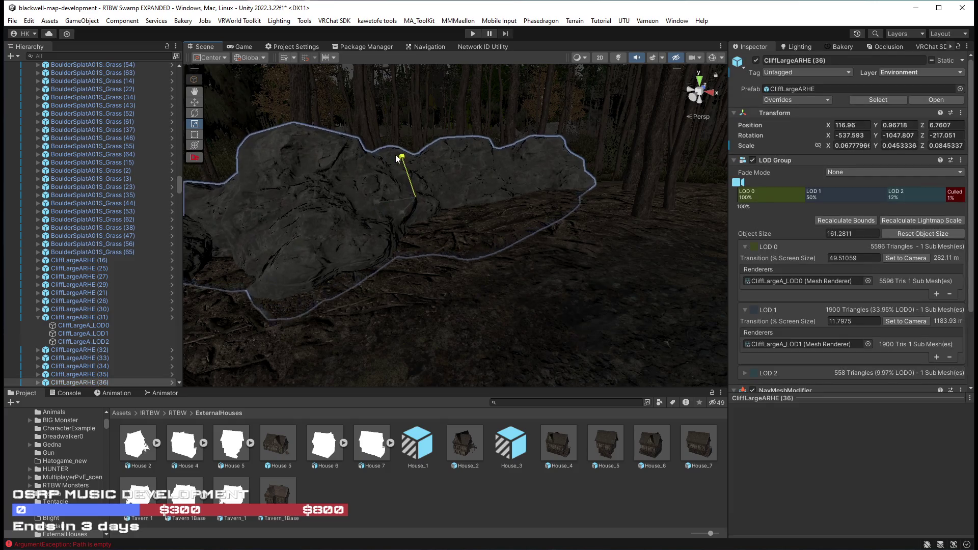
key("w")
left_click(395, 155)
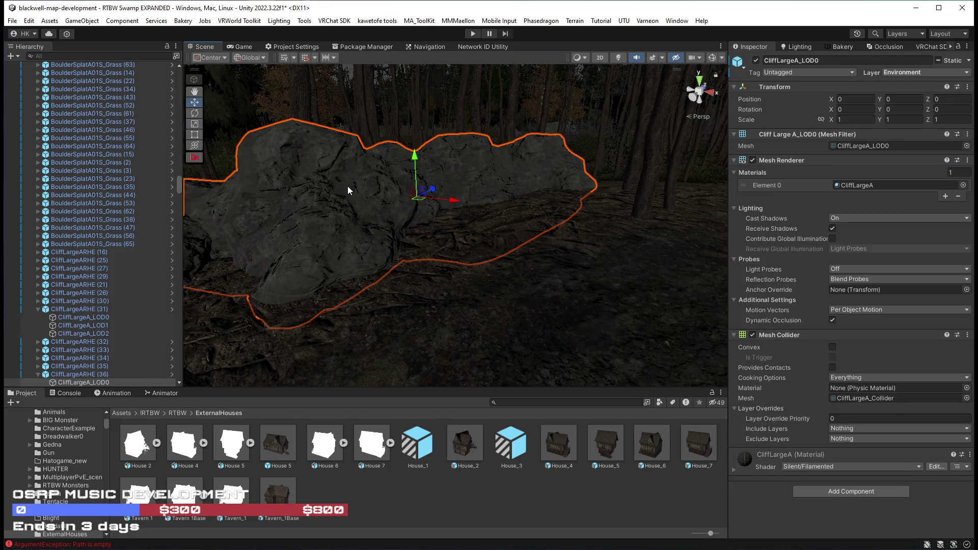
Sink the cliff lower and raise Atlassed_HQ_OakTreeGroup02 (38) to Y 0.71
left_click(347, 186)
mouse_move(423, 197)
left_mouse_down()
mouse_move(433, 209)
mouse_move(256, 198)
mouse_move(273, 231)
mouse_move(250, 219)
mouse_move(262, 248)
left_mouse_up()
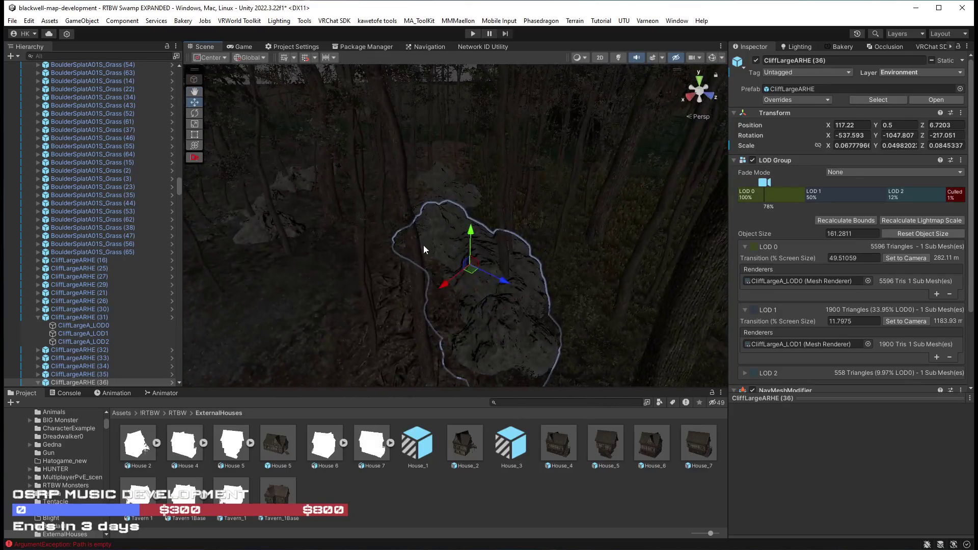
left_click(503, 220)
key("f")
mouse_move(473, 277)
left_mouse_down()
mouse_move(428, 269)
mouse_move(441, 273)
mouse_move(591, 149)
mouse_move(496, 110)
mouse_move(498, 121)
mouse_move(613, 154)
mouse_move(515, 124)
mouse_move(375, 146)
mouse_move(292, 126)
mouse_move(569, 62)
mouse_move(662, 92)
mouse_move(683, 110)
mouse_move(533, 105)
mouse_move(537, 159)
mouse_move(517, 78)
mouse_move(410, 201)
mouse_move(319, 212)
mouse_move(300, 247)
mouse_move(291, 245)
mouse_move(331, 199)
mouse_move(375, 214)
mouse_move(328, 234)
mouse_move(448, 247)
mouse_move(445, 221)
mouse_move(581, 256)
mouse_move(580, 269)
mouse_move(377, 258)
mouse_move(476, 290)
mouse_move(432, 273)
left_mouse_up()
key("w")
key("ctrl+z")
key("ctrl+y")
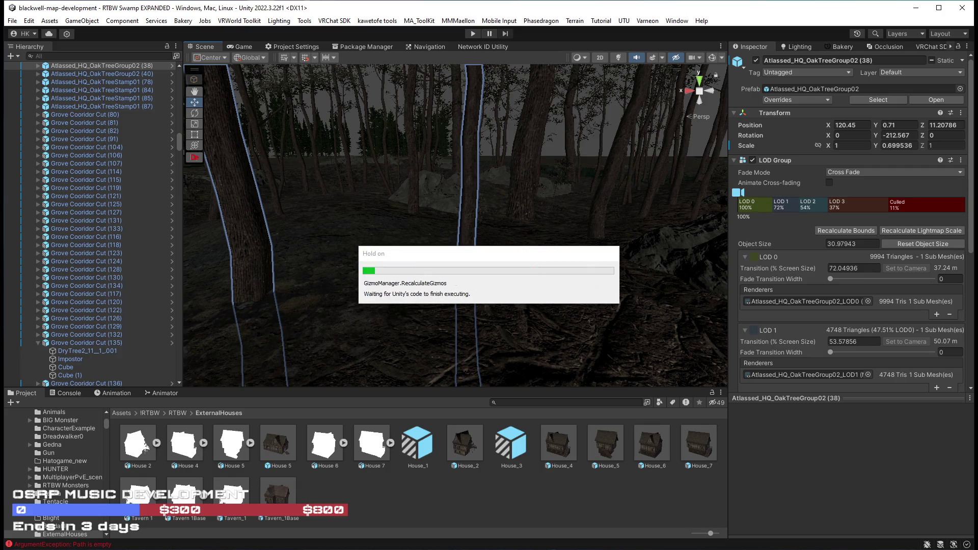
mouse_move(426, 235)
left_mouse_down()
mouse_move(343, 233)
mouse_move(463, 266)
mouse_move(275, 270)
mouse_move(264, 260)
mouse_move(410, 262)
mouse_move(342, 257)
left_mouse_up()
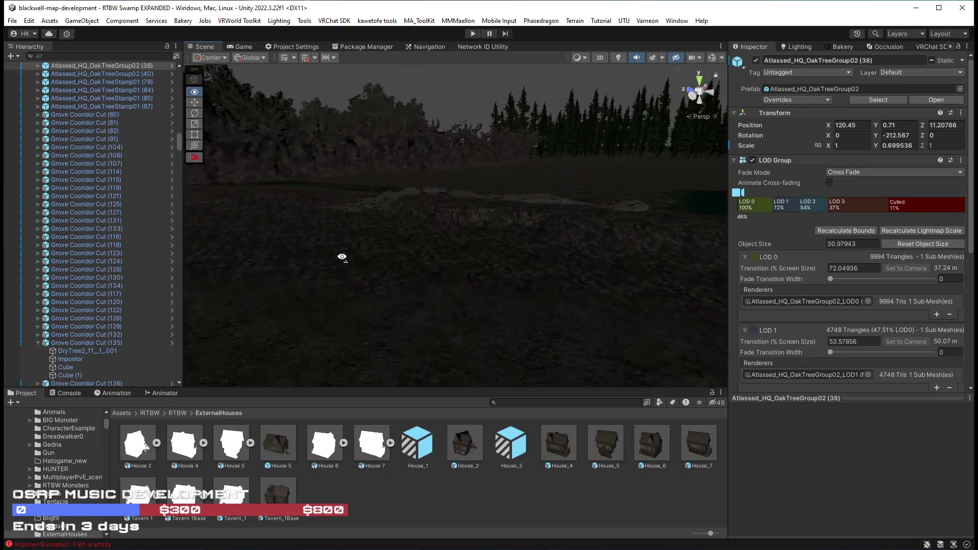
mouse_move(128, 269)
left_mouse_down()
mouse_move(916, 261)
mouse_move(817, 265)
mouse_move(832, 290)
mouse_move(787, 295)
mouse_move(563, 299)
mouse_move(570, 268)
mouse_move(443, 312)
mouse_move(464, 236)
left_mouse_up()
left_click(464, 236)
left_click_drag(621, 196, 642, 192)
mouse_move(638, 242)
left_mouse_down()
mouse_move(578, 266)
mouse_move(574, 221)
mouse_move(450, 343)
left_mouse_up()
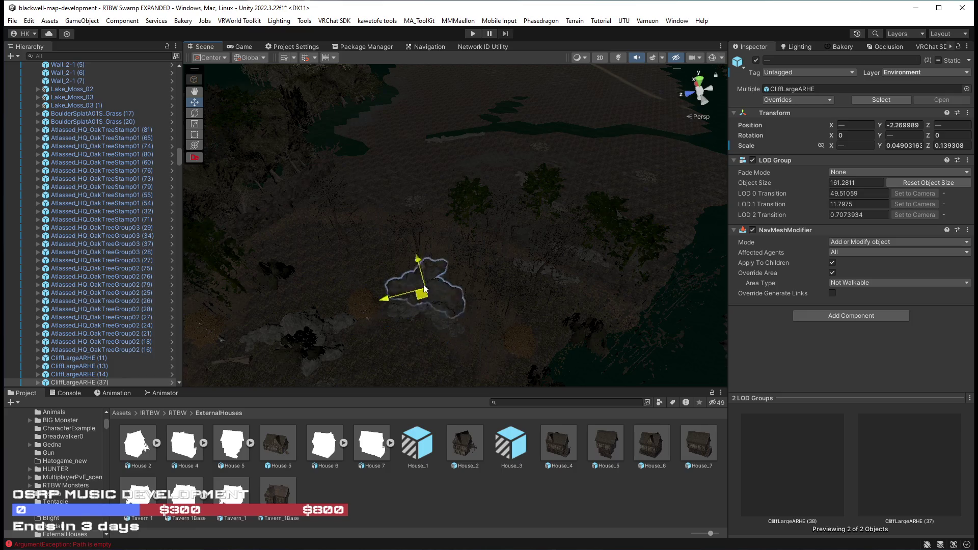
mouse_move(440, 118)
left_mouse_down()
mouse_move(478, 138)
mouse_move(374, 340)
left_mouse_up()
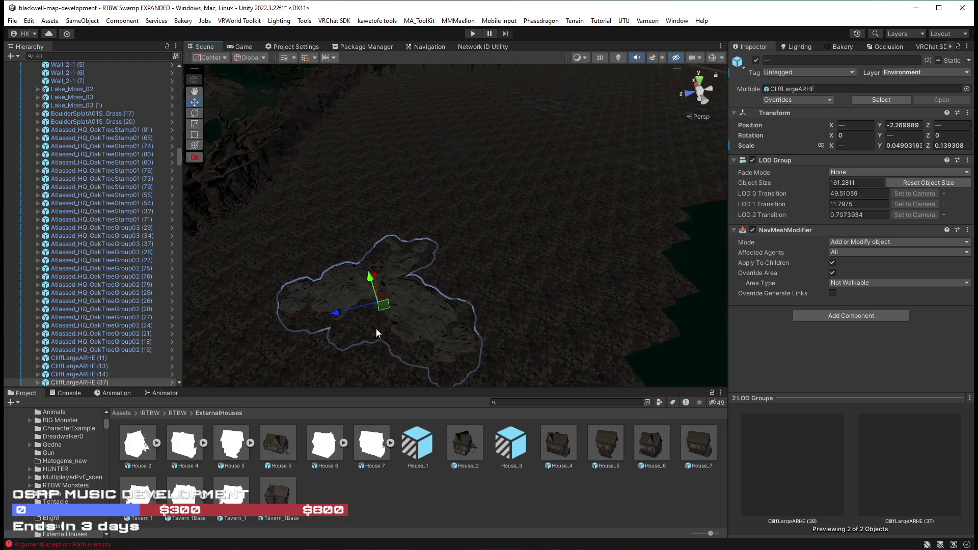
mouse_move(458, 203)
left_mouse_down()
mouse_move(762, 176)
mouse_move(478, 184)
left_mouse_up()
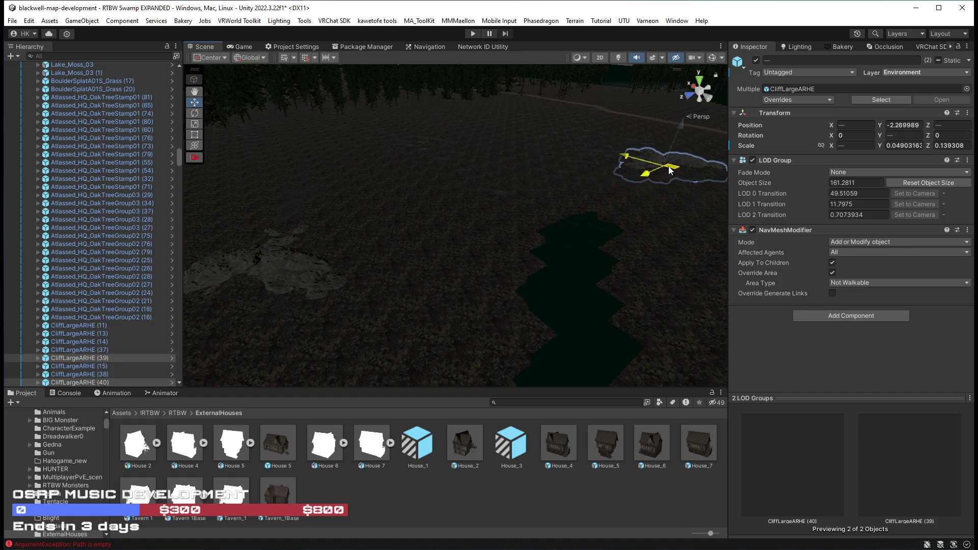
left_click_drag(713, 186, 647, 217)
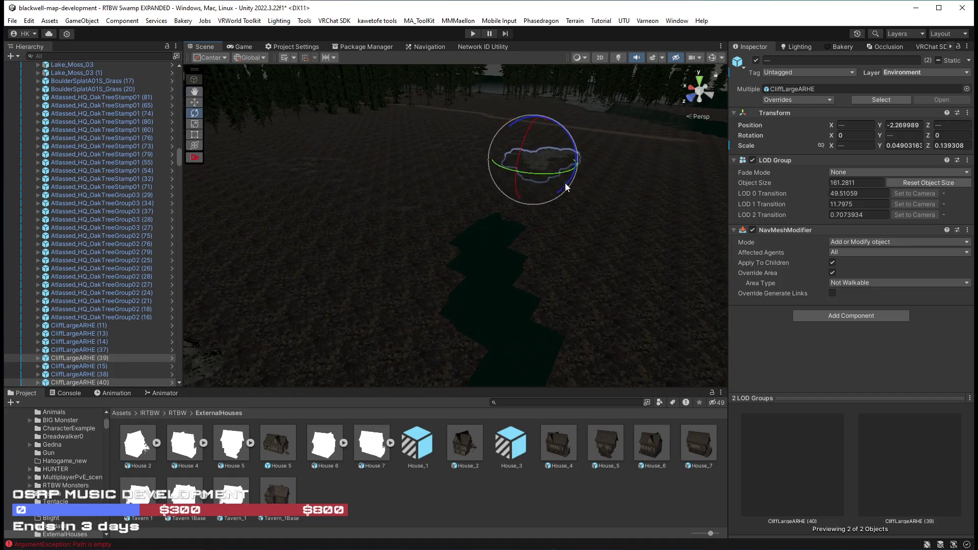
mouse_move(614, 184)
left_mouse_down()
mouse_move(550, 212)
mouse_move(794, 178)
mouse_move(876, 196)
mouse_move(811, 173)
mouse_move(564, 144)
mouse_move(611, 153)
mouse_move(693, 130)
left_mouse_up()
mouse_move(589, 208)
left_mouse_down()
mouse_move(639, 227)
mouse_move(857, 240)
mouse_move(602, 283)
mouse_move(384, 252)
left_mouse_up()
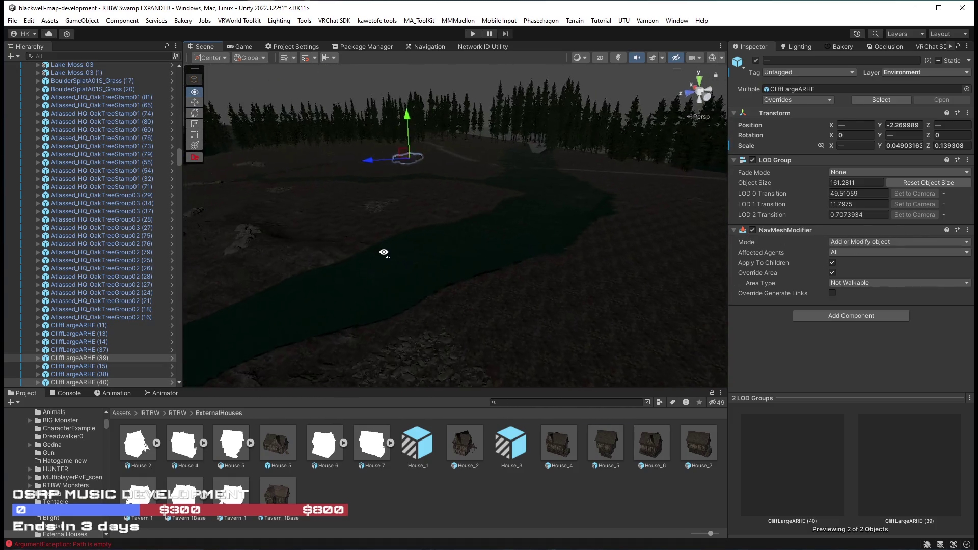
left_click_drag(450, 279, 338, 278)
Fly the Scene camera past the rocky cliff and up toward the trees
key("w")
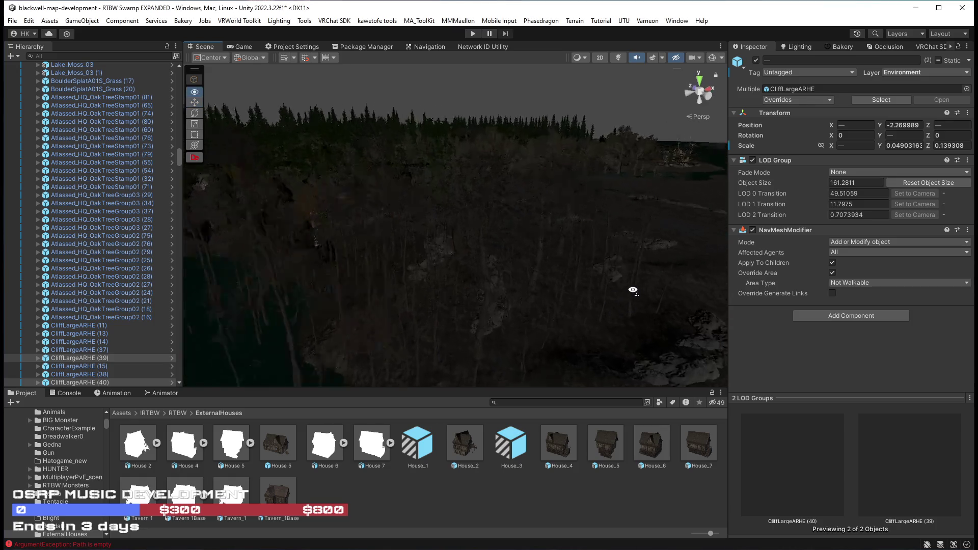
mouse_move(652, 287)
left_mouse_down()
mouse_move(701, 284)
mouse_move(618, 261)
mouse_move(664, 257)
left_mouse_up()
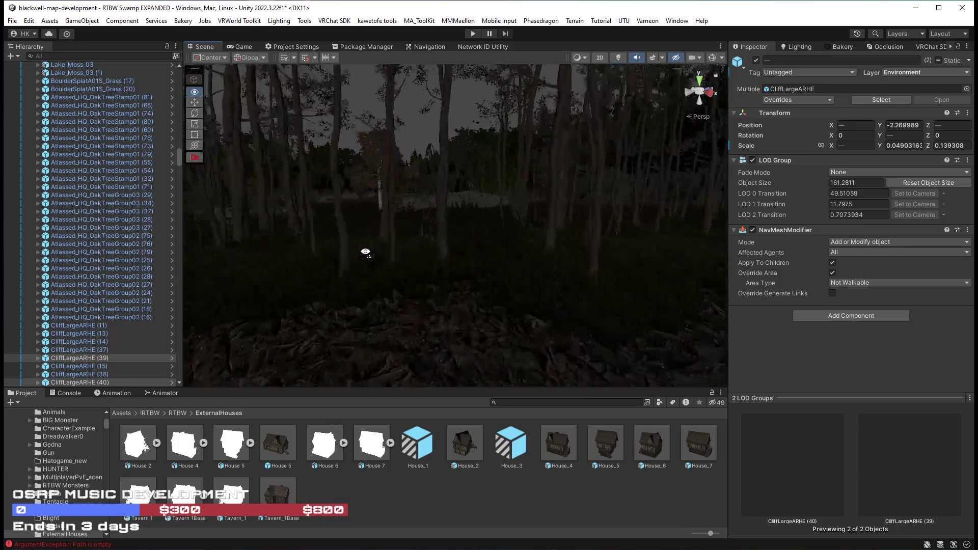
mouse_move(328, 245)
left_mouse_down()
mouse_move(320, 241)
mouse_move(324, 269)
mouse_move(436, 268)
mouse_move(432, 278)
left_mouse_up()
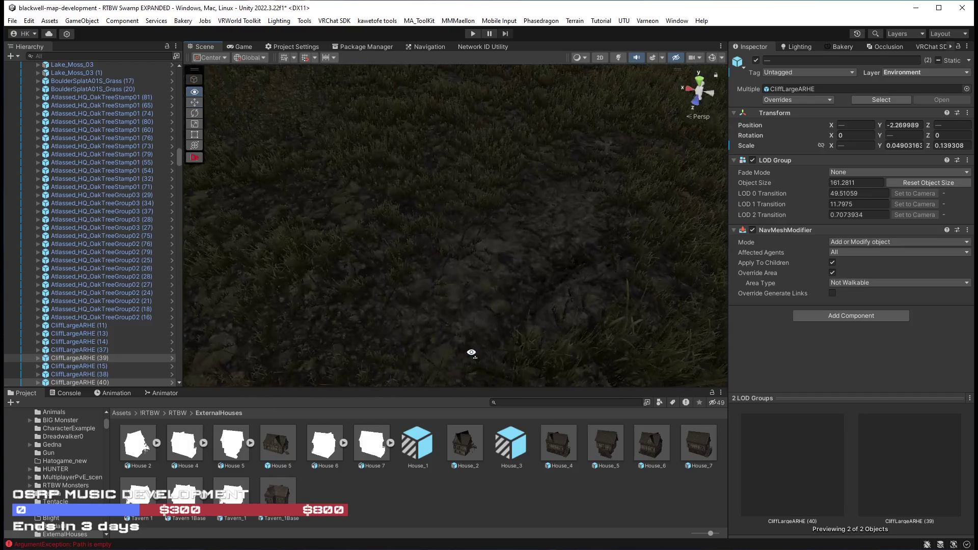
left_click_drag(463, 299, 440, 294)
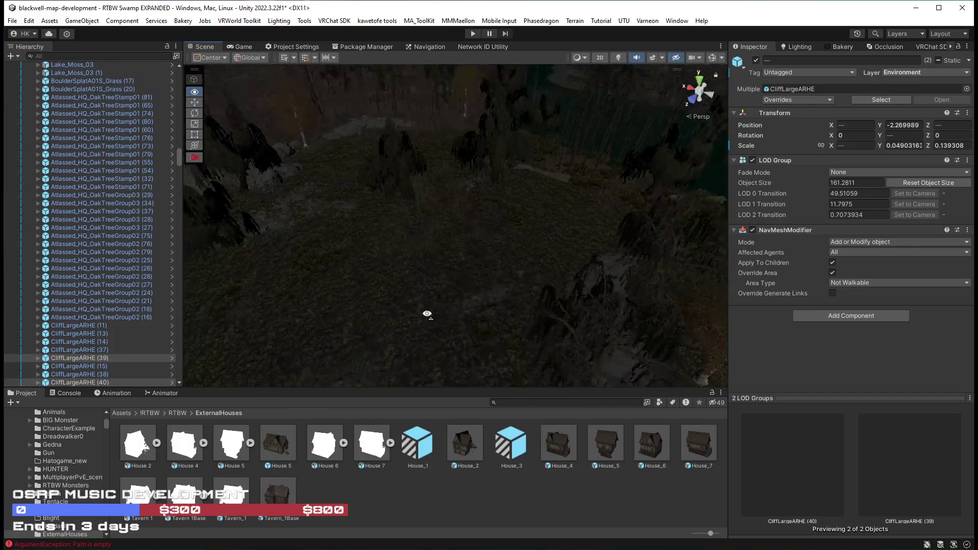
left_click_drag(175, 151, 178, 77)
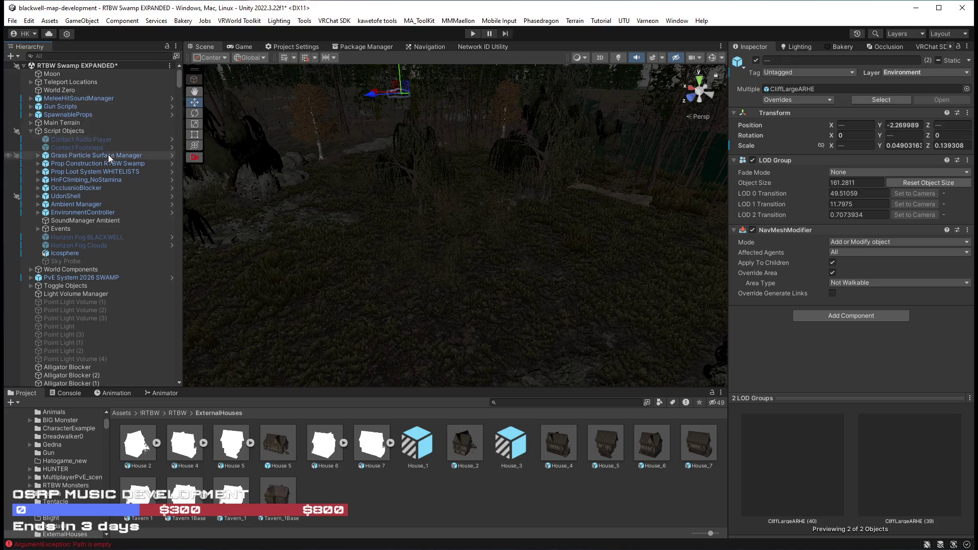
left_click(98, 154)
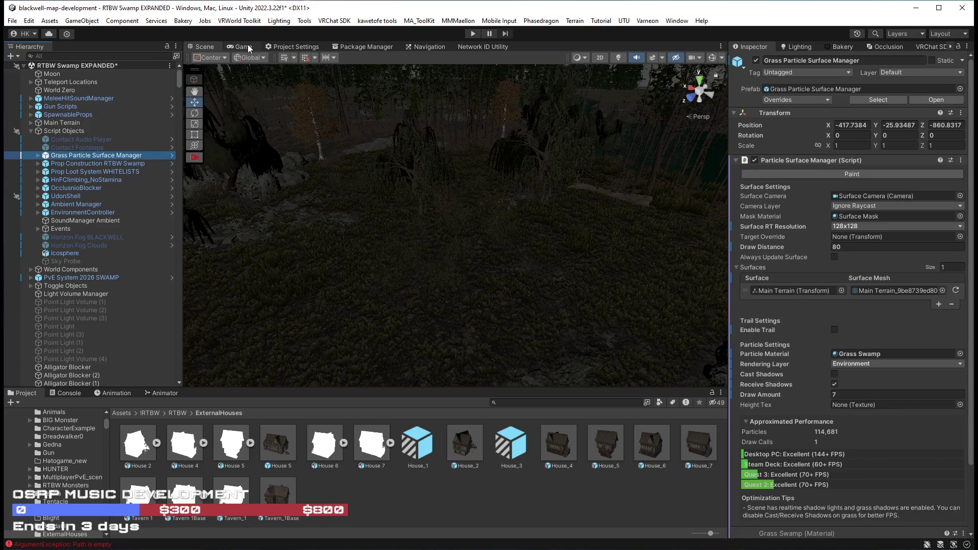
left_click(248, 44)
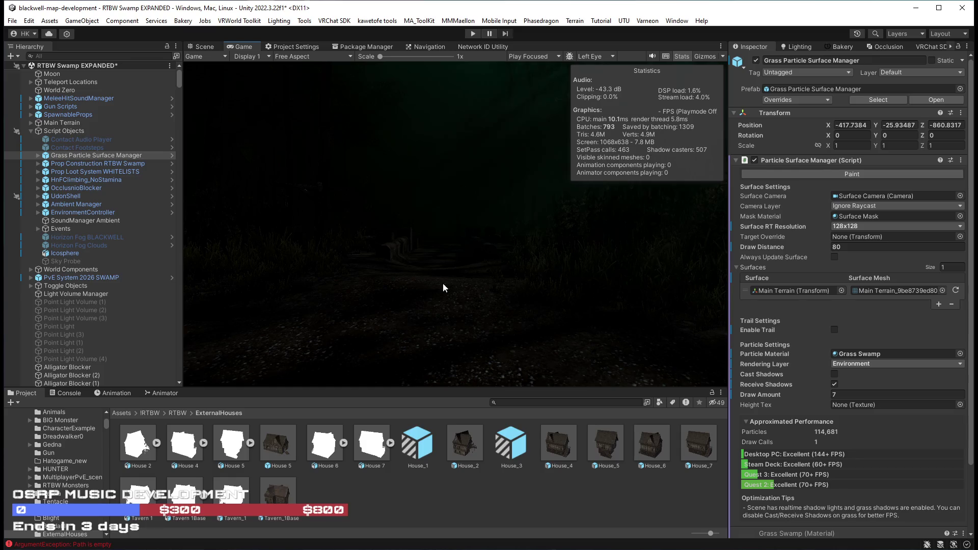
left_click(350, 46)
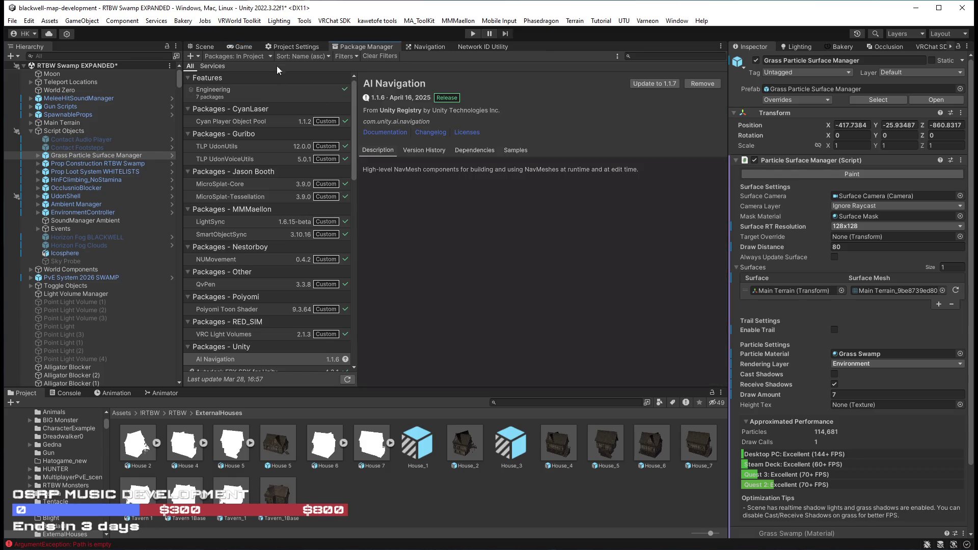
left_click(293, 47)
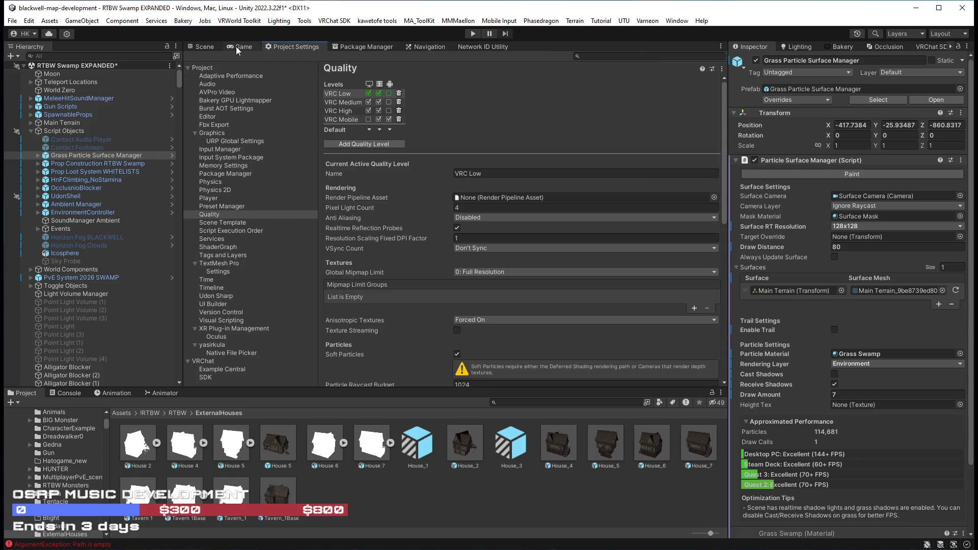
left_click(236, 47)
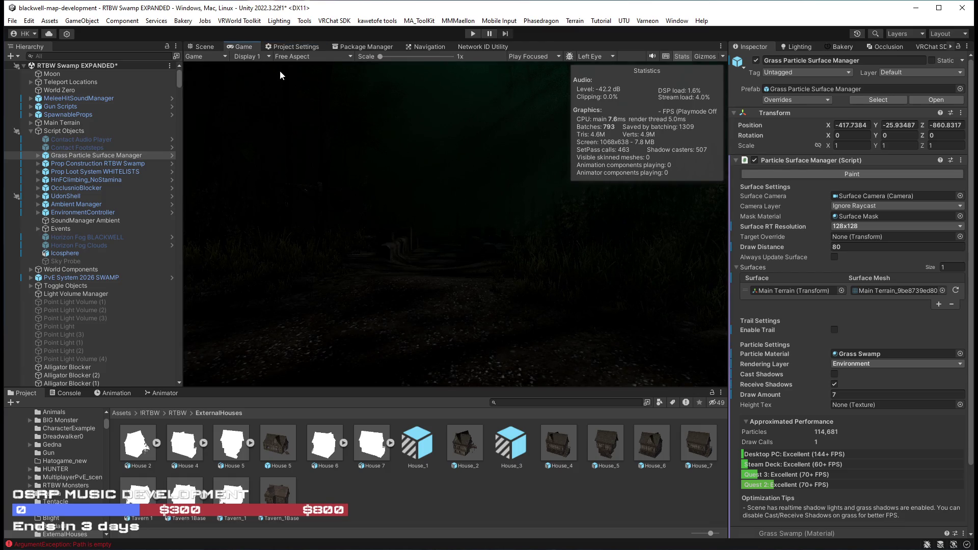
left_click(207, 47)
mouse_move(529, 241)
left_mouse_down()
mouse_move(457, 229)
mouse_move(476, 213)
mouse_move(451, 219)
mouse_move(498, 220)
mouse_move(486, 230)
left_mouse_up()
left_click(835, 174)
Check Main Terrain's NavMeshSurface, then re-enable Paint on the Grass Particle Surface Manager
left_click(771, 185)
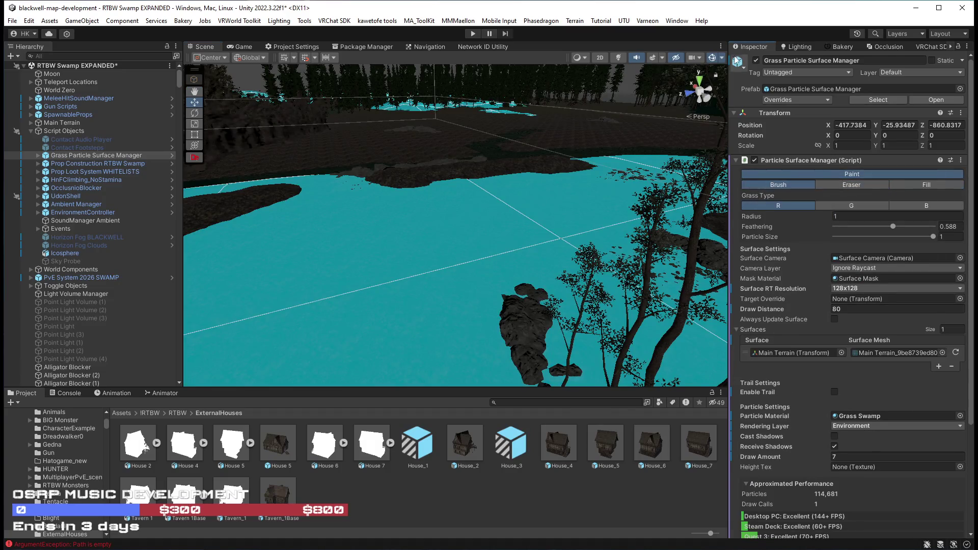
left_click(60, 123)
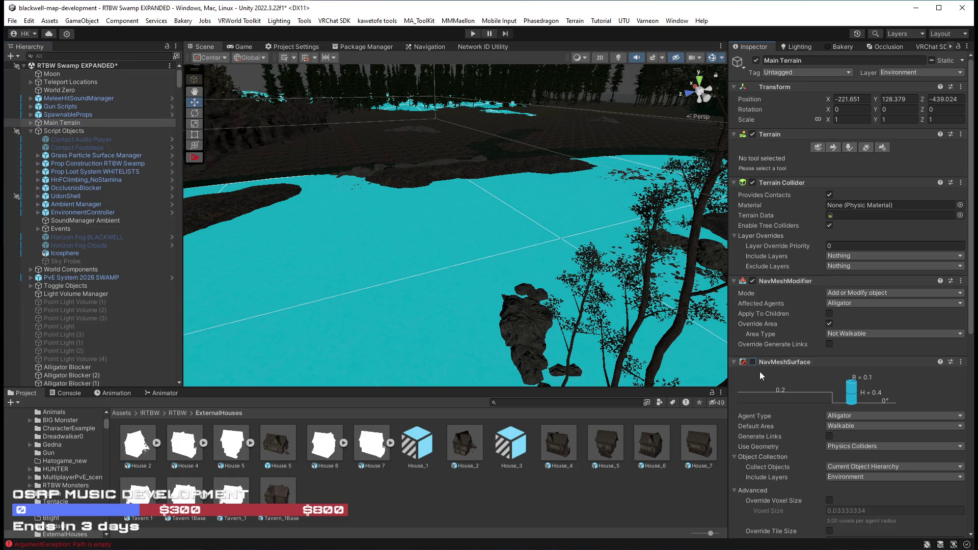
scroll(755, 372, "down", 5)
mouse_move(488, 227)
left_mouse_down()
mouse_move(495, 224)
mouse_move(438, 238)
left_mouse_up()
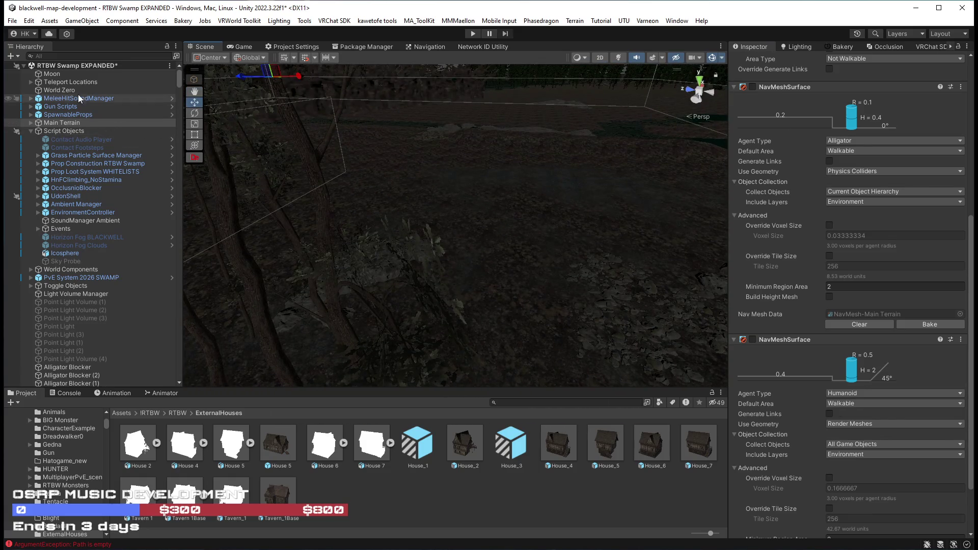
left_click(88, 155)
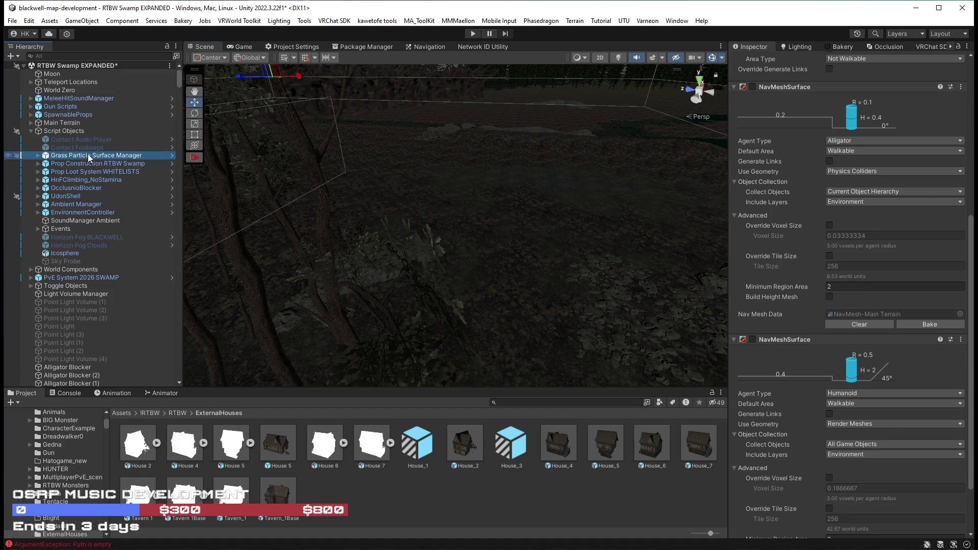
left_click(803, 96)
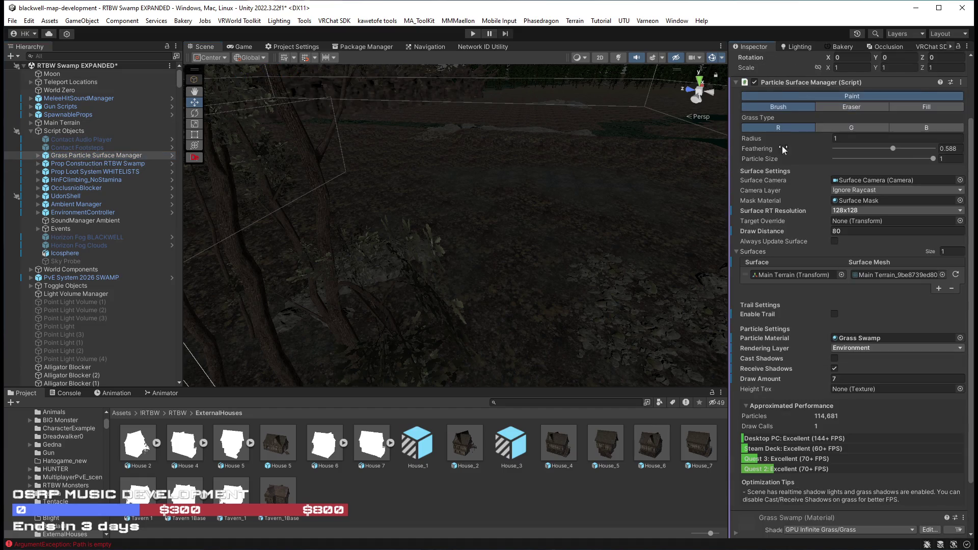
Orbit the view over the swamp's grass stretch toward the pale terrain patch
mouse_move(568, 218)
left_mouse_down()
mouse_move(571, 246)
mouse_move(592, 264)
mouse_move(560, 252)
mouse_move(349, 246)
mouse_move(392, 273)
mouse_move(535, 322)
left_mouse_up()
mouse_move(617, 247)
left_mouse_down()
mouse_move(742, 242)
mouse_move(492, 207)
left_mouse_up()
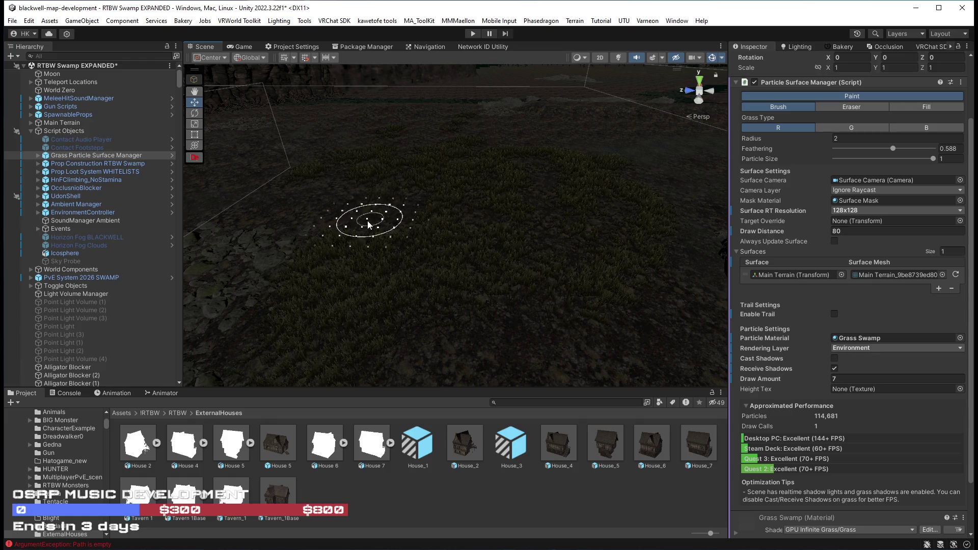
mouse_move(321, 200)
left_mouse_down()
mouse_move(328, 218)
mouse_move(550, 327)
left_mouse_up()
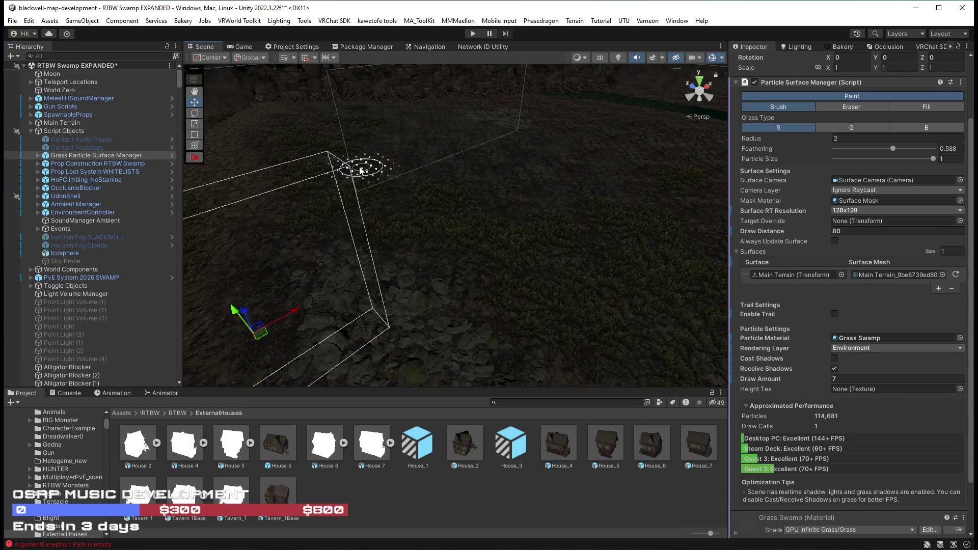
mouse_move(516, 201)
left_mouse_down()
mouse_move(575, 197)
mouse_move(620, 148)
mouse_move(593, 152)
mouse_move(597, 176)
mouse_move(586, 183)
left_mouse_up()
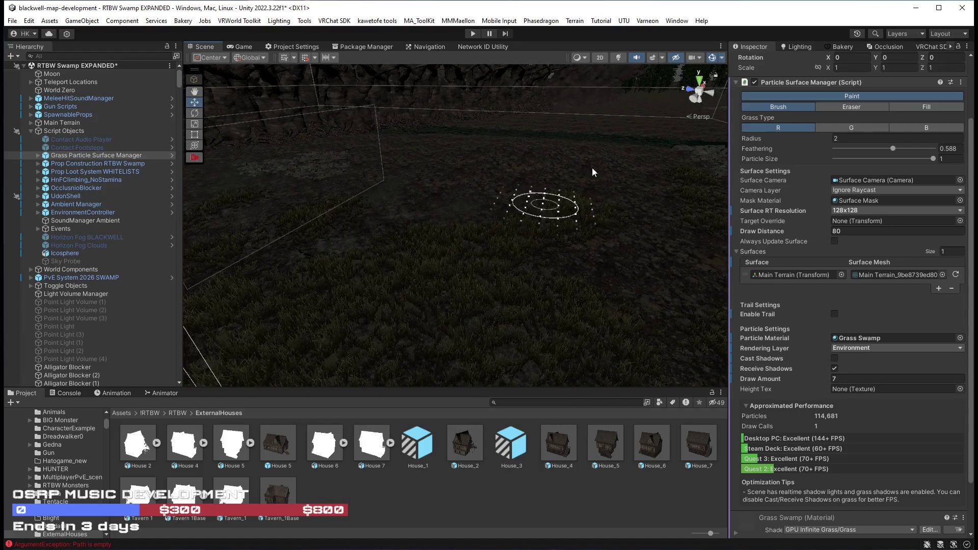
mouse_move(594, 252)
left_mouse_down()
mouse_move(771, 314)
mouse_move(524, 201)
left_mouse_up()
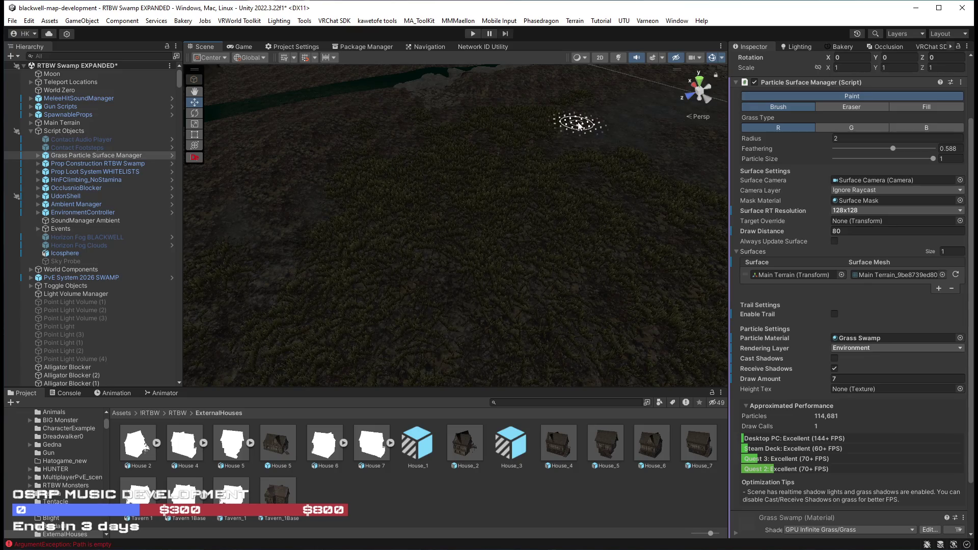
mouse_move(634, 157)
left_mouse_down()
mouse_move(738, 161)
mouse_move(503, 246)
left_mouse_up()
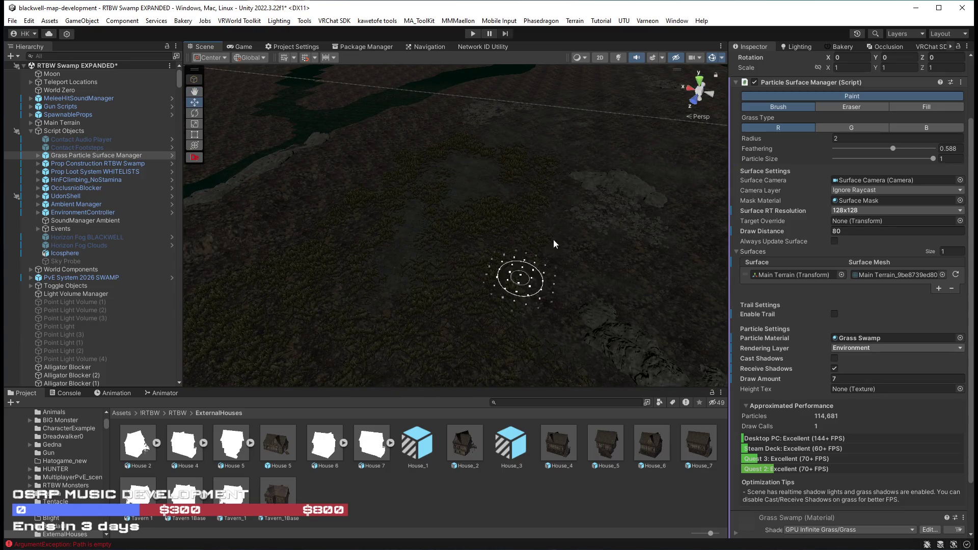
left_click_drag(606, 260, 701, 294)
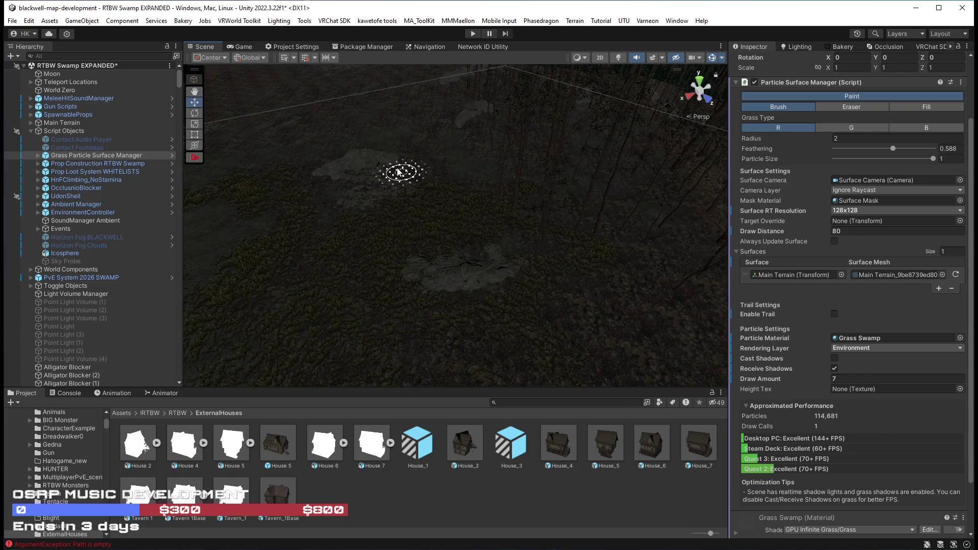
mouse_move(405, 205)
left_mouse_down()
mouse_move(476, 157)
mouse_move(403, 174)
mouse_move(430, 286)
mouse_move(474, 283)
left_mouse_up()
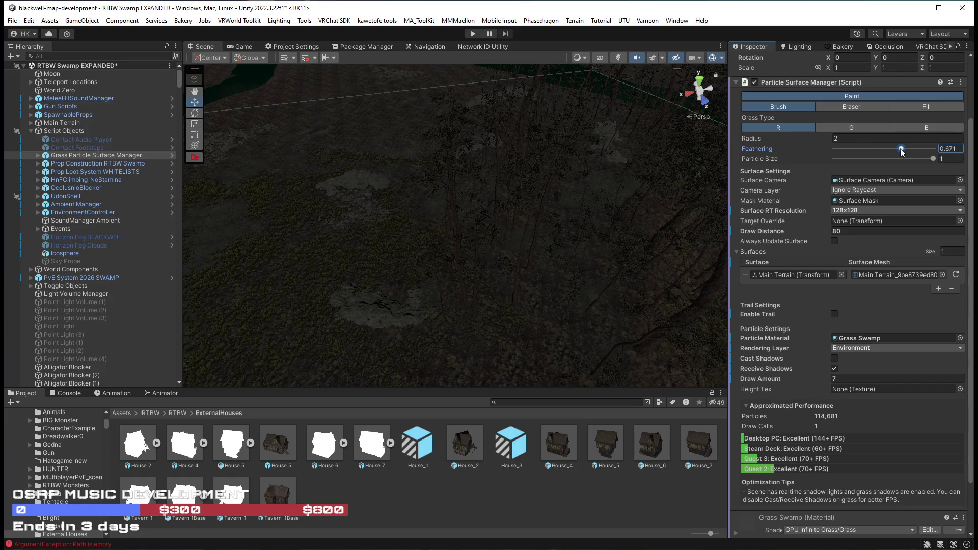
Set the grass brush radius to 6 and level the view over trees and river
left_click_drag(774, 138, 777, 138)
type("6")
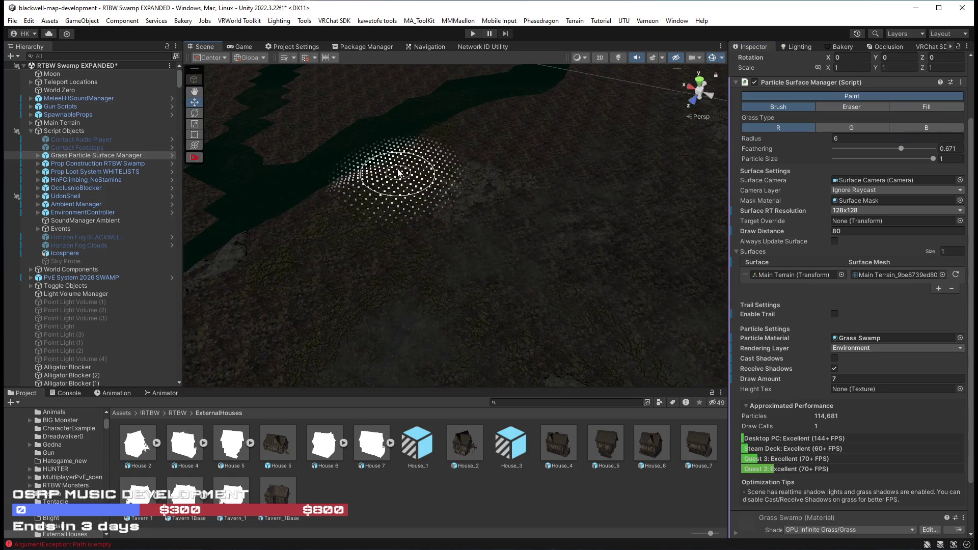
left_click_drag(552, 163, 457, 228)
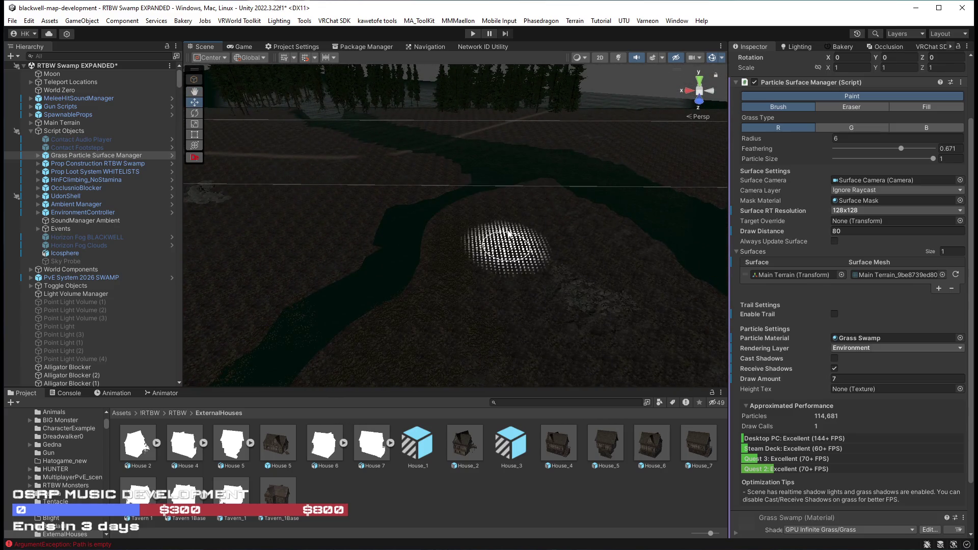
mouse_move(655, 245)
left_mouse_down()
mouse_move(484, 265)
mouse_move(616, 300)
mouse_move(535, 225)
left_mouse_up()
mouse_move(472, 200)
left_mouse_down()
mouse_move(621, 120)
mouse_move(524, 218)
left_mouse_up()
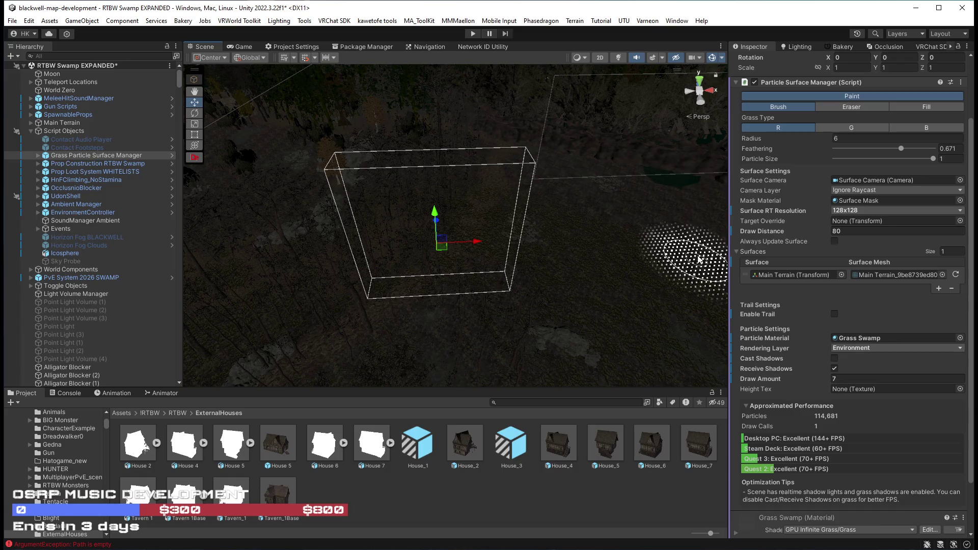
left_click_drag(613, 224, 438, 206)
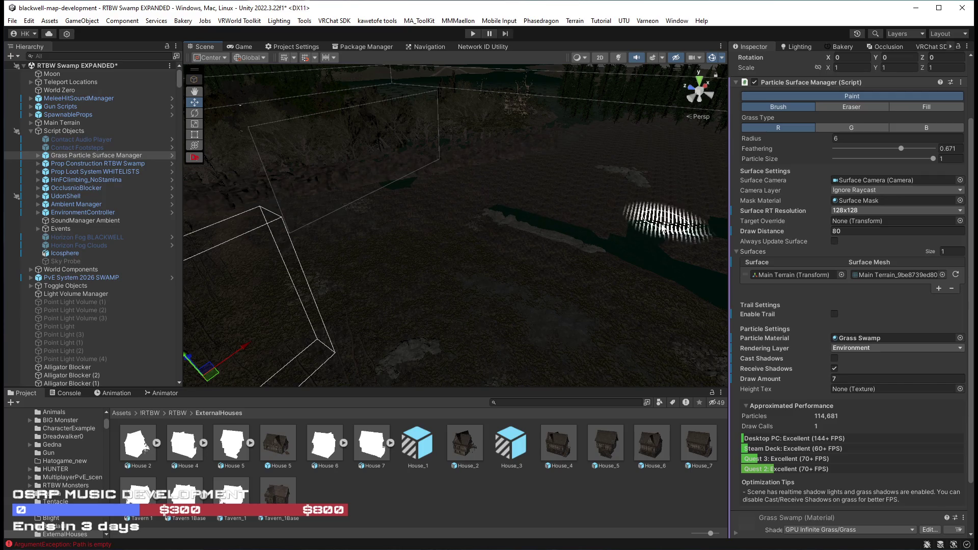
Orbit around the bounds box and painted grass patch over the river
left_click_drag(690, 227, 483, 226)
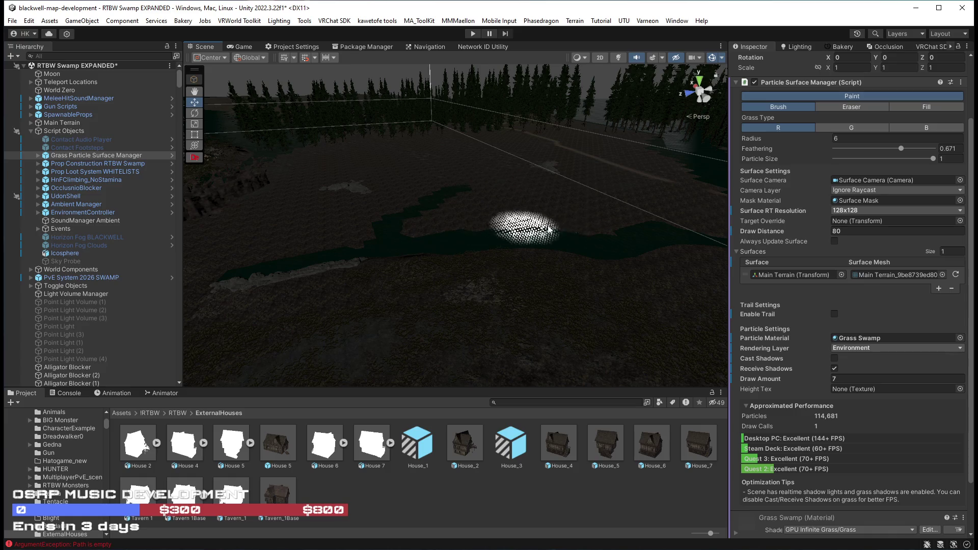
left_click_drag(504, 202, 718, 254)
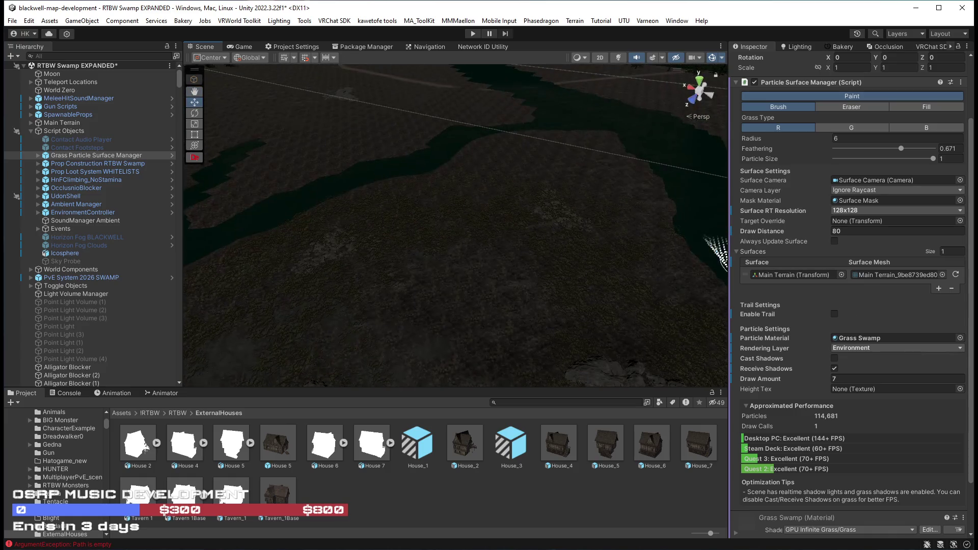
mouse_move(502, 248)
left_mouse_down()
mouse_move(397, 229)
mouse_move(426, 223)
left_mouse_up()
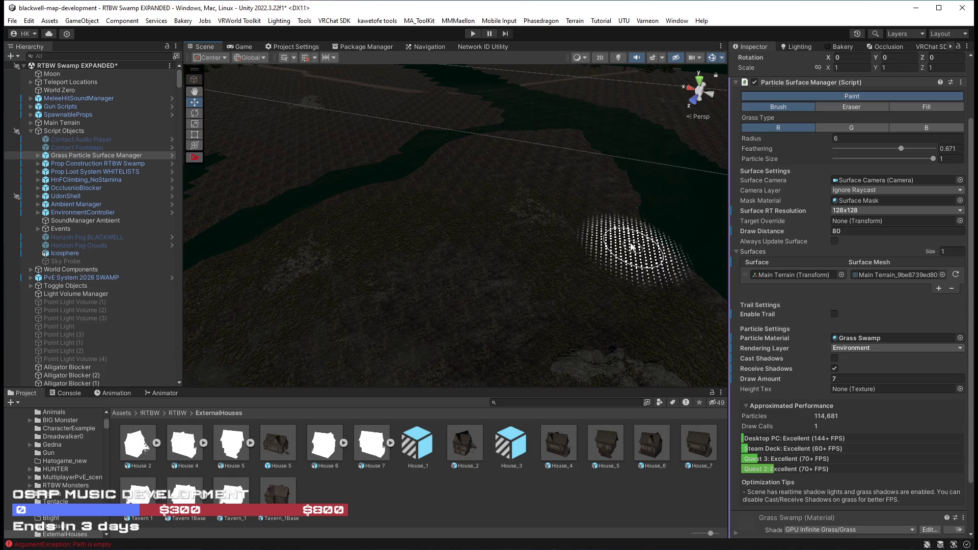
mouse_move(643, 270)
left_mouse_down()
mouse_move(446, 195)
mouse_move(585, 323)
mouse_move(428, 318)
mouse_move(491, 175)
mouse_move(592, 115)
mouse_move(572, 225)
mouse_move(611, 213)
mouse_move(415, 219)
mouse_move(338, 153)
mouse_move(534, 167)
mouse_move(375, 258)
mouse_move(316, 258)
mouse_move(559, 263)
left_mouse_up()
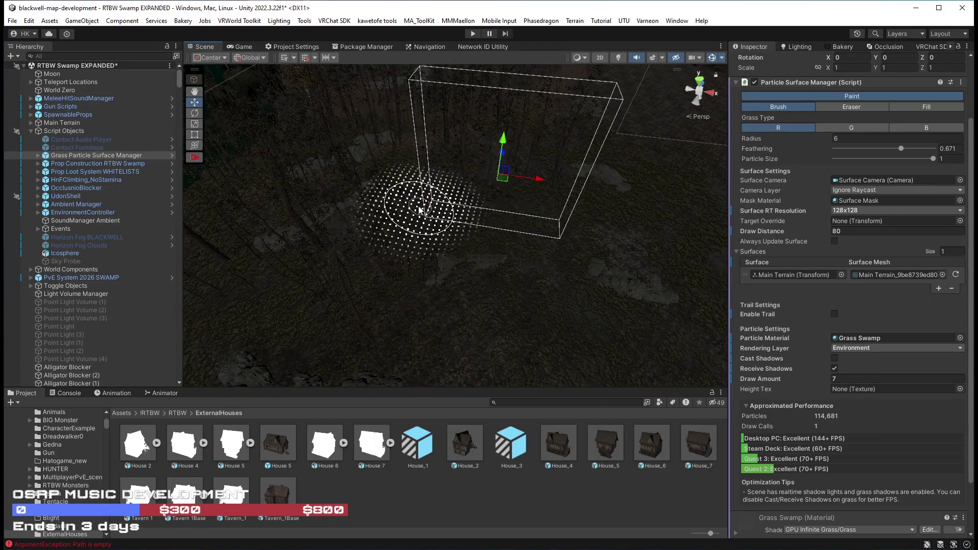
mouse_move(502, 153)
left_mouse_down()
mouse_move(491, 125)
mouse_move(651, 202)
left_mouse_up()
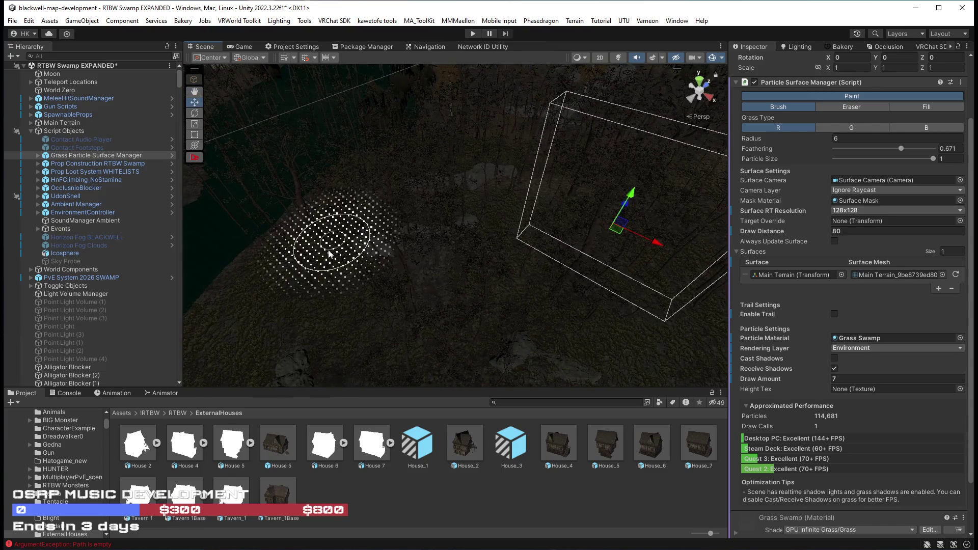
left_click_drag(368, 288, 469, 251)
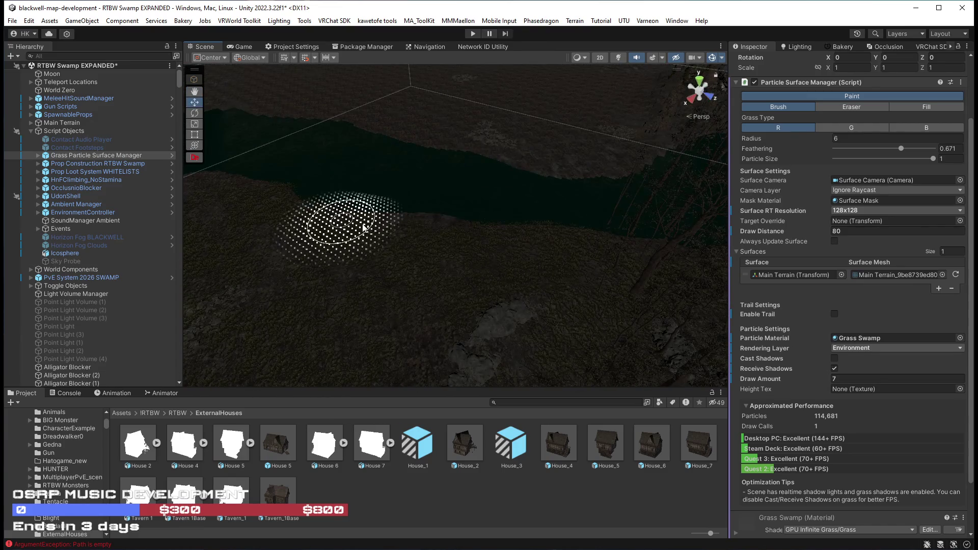
mouse_move(277, 197)
left_mouse_down()
mouse_move(284, 225)
mouse_move(331, 240)
mouse_move(578, 207)
mouse_move(578, 218)
mouse_move(695, 180)
mouse_move(515, 176)
mouse_move(374, 219)
mouse_move(482, 270)
left_mouse_up()
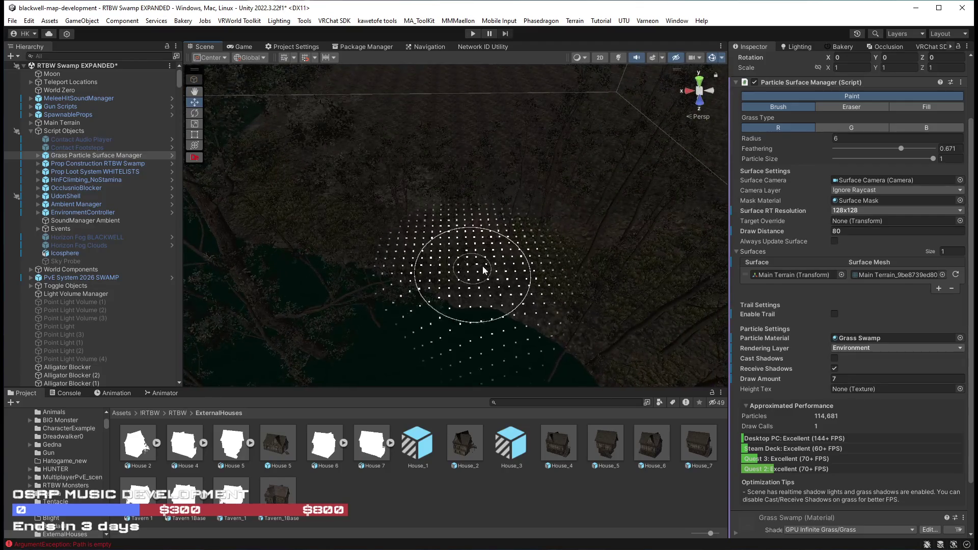
mouse_move(542, 302)
left_mouse_down()
mouse_move(585, 185)
mouse_move(650, 218)
mouse_move(393, 295)
mouse_move(432, 282)
left_mouse_up()
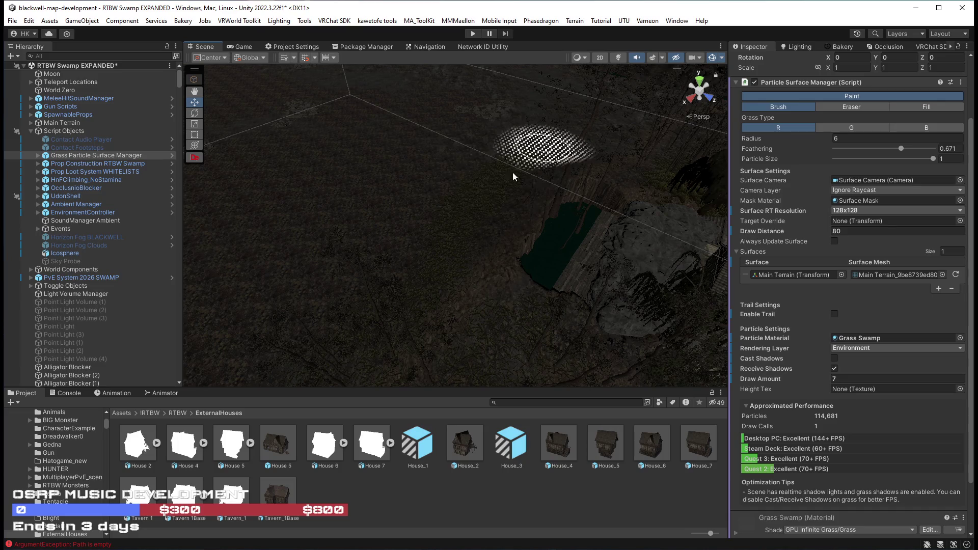
left_click_drag(590, 142, 485, 254)
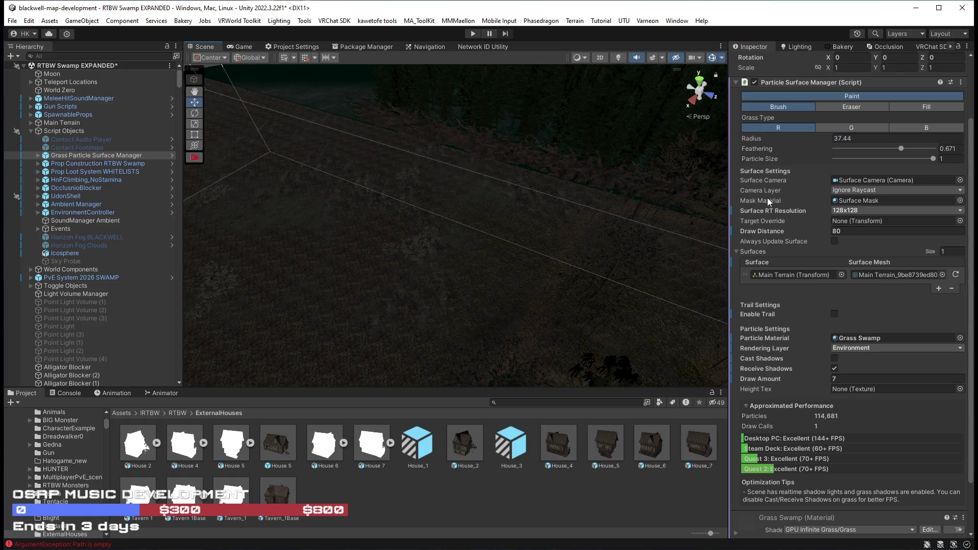
Lower the grass brush feathering to 0.242 and frame a close, top-down view of the swamp terrain
left_click_drag(894, 149, 860, 152)
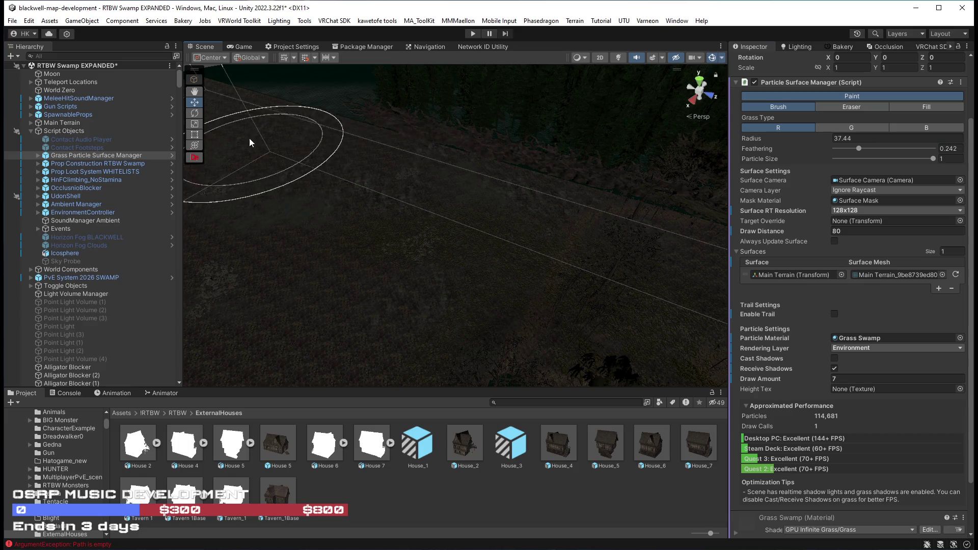
left_click_drag(356, 179, 551, 235)
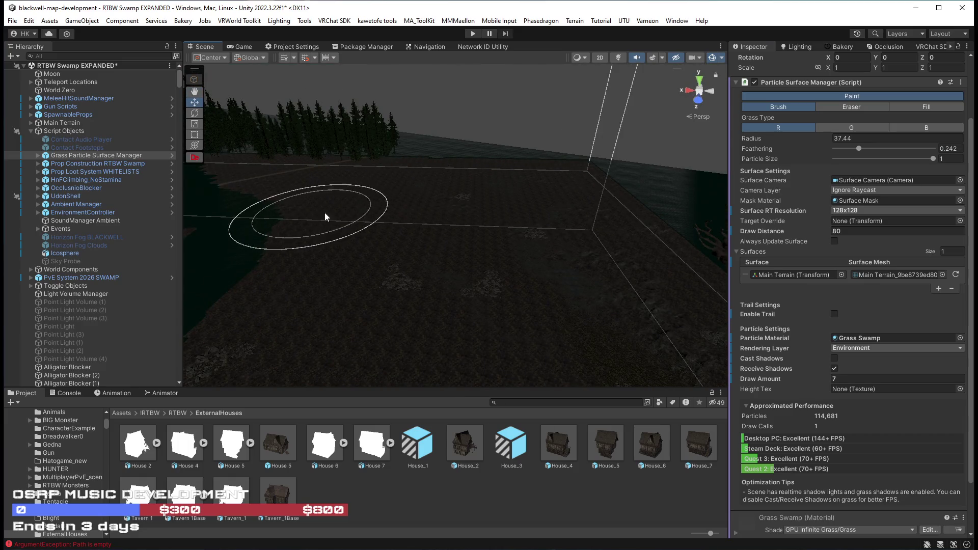
left_click_drag(551, 288, 607, 261)
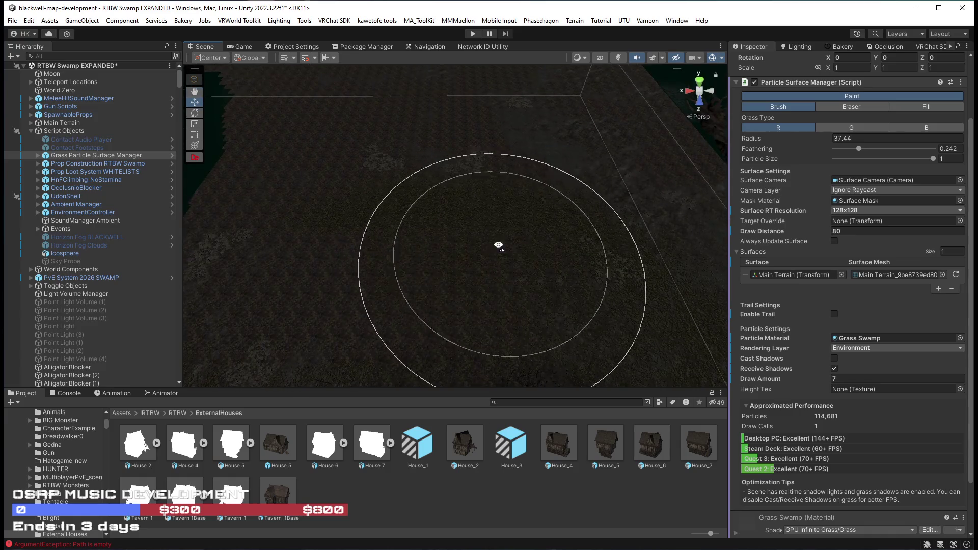
left_click_drag(499, 249, 608, 218)
mouse_move(360, 157)
left_mouse_down()
mouse_move(393, 121)
mouse_move(550, 290)
left_mouse_up()
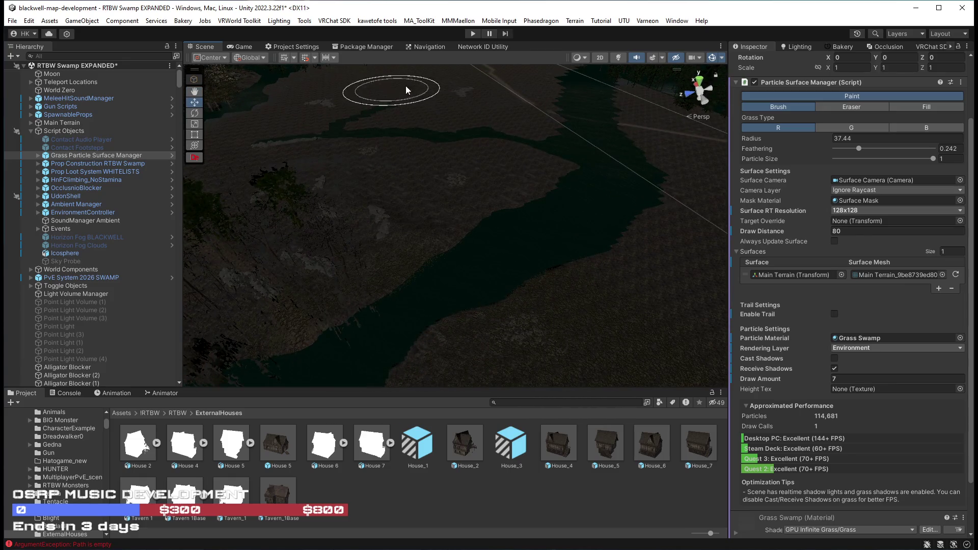
mouse_move(607, 129)
left_mouse_down()
mouse_move(502, 159)
mouse_move(390, 174)
left_mouse_up()
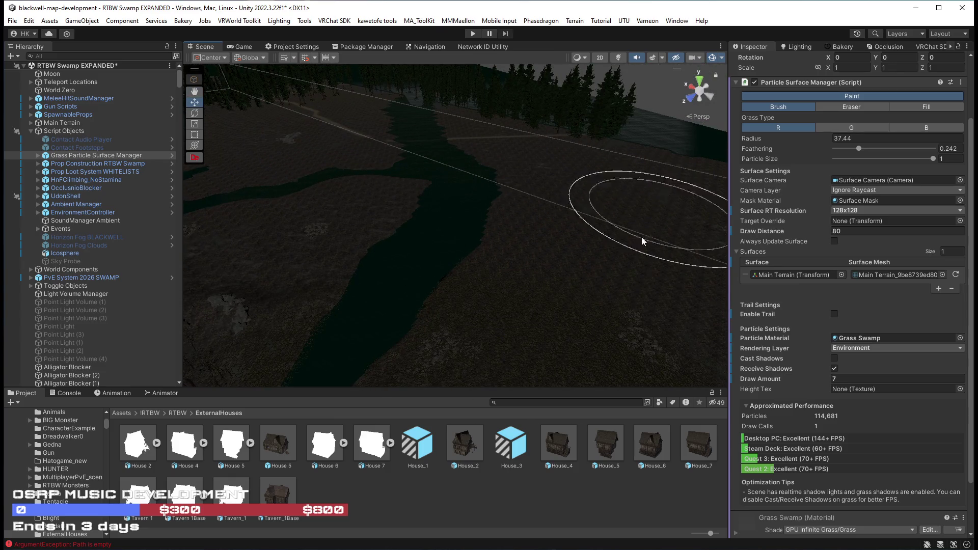
mouse_move(555, 154)
left_mouse_down()
mouse_move(489, 192)
mouse_move(528, 220)
mouse_move(441, 239)
left_mouse_up()
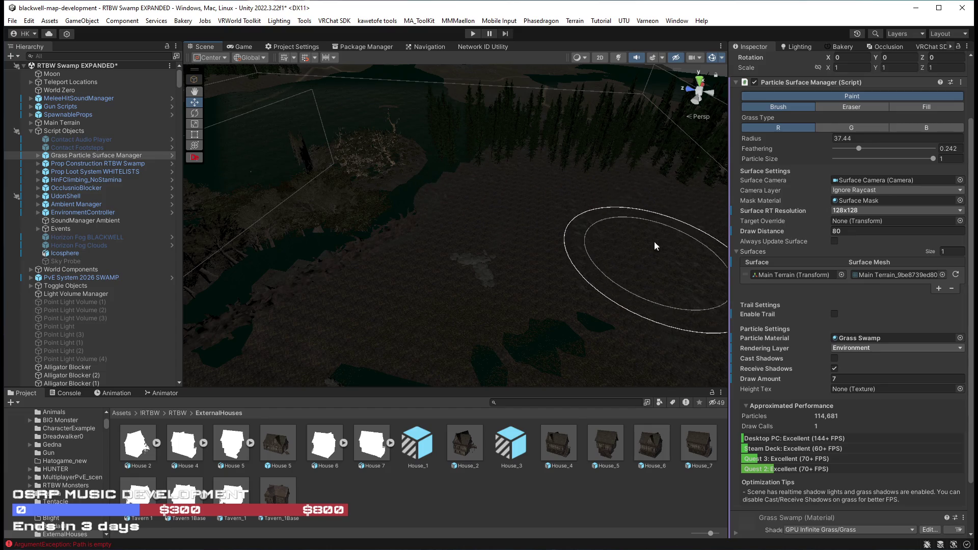
left_click_drag(652, 255, 483, 239)
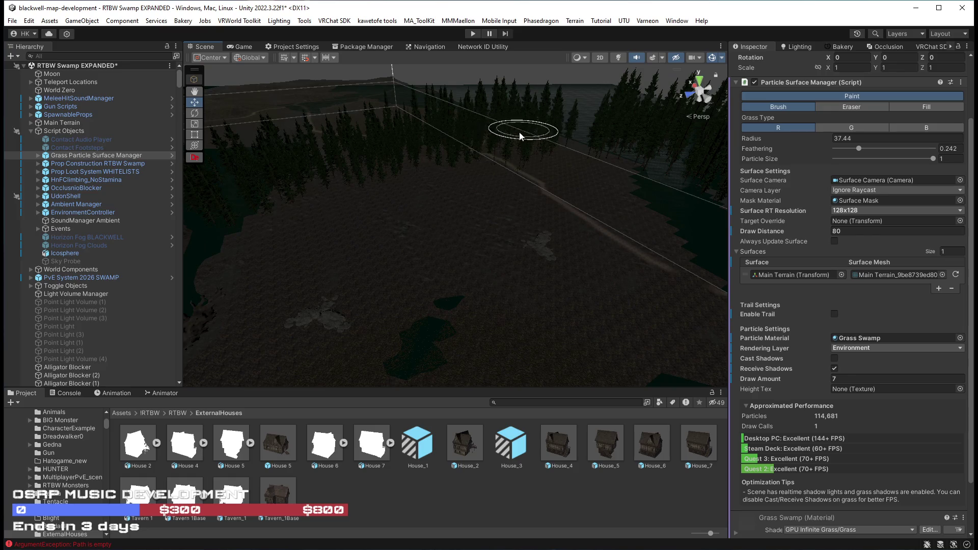
Paint grass patches across the swamp ground, then switch the grass tool to Eraser mode
mouse_move(615, 168)
left_mouse_down()
mouse_move(552, 225)
mouse_move(604, 291)
mouse_move(642, 316)
mouse_move(341, 320)
mouse_move(356, 279)
mouse_move(419, 273)
mouse_move(314, 251)
mouse_move(519, 214)
mouse_move(376, 197)
mouse_move(284, 214)
mouse_move(366, 204)
mouse_move(435, 210)
mouse_move(360, 212)
left_mouse_up()
left_click_drag(470, 166, 677, 236)
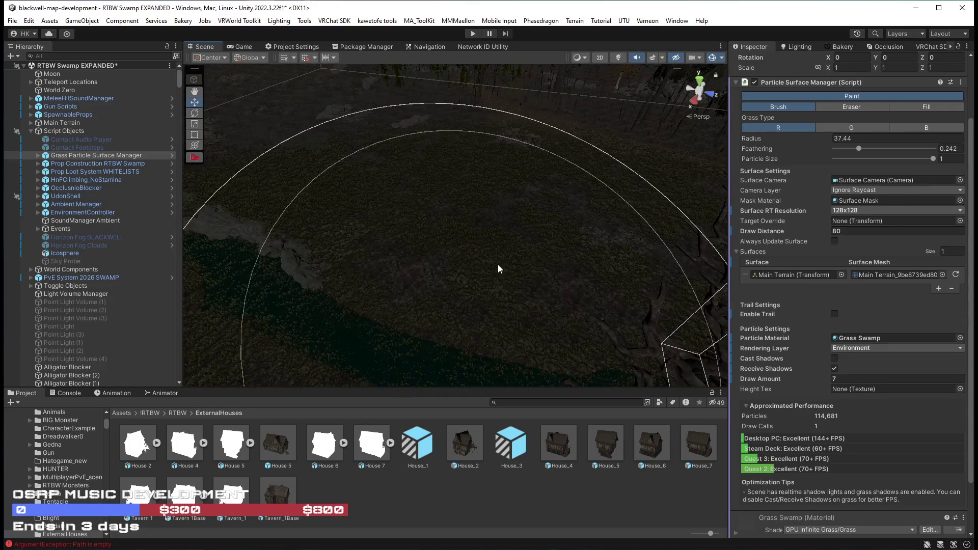
mouse_move(515, 261)
left_mouse_down()
mouse_move(561, 255)
mouse_move(513, 227)
mouse_move(483, 231)
mouse_move(456, 189)
left_mouse_up()
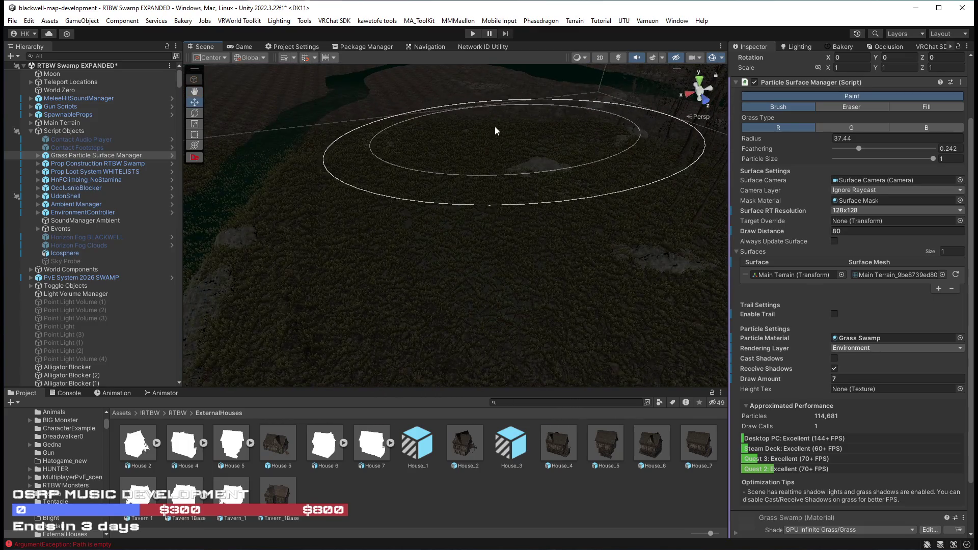
left_click_drag(562, 113, 657, 83)
mouse_move(669, 84)
left_mouse_down()
mouse_move(623, 124)
mouse_move(437, 118)
mouse_move(587, 221)
mouse_move(540, 156)
mouse_move(460, 154)
mouse_move(244, 194)
left_mouse_up()
left_click(844, 108)
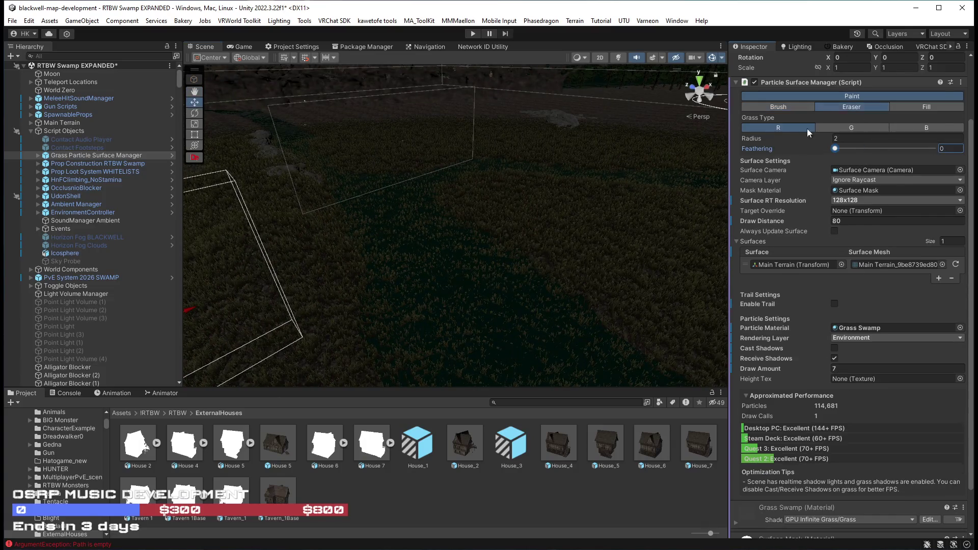
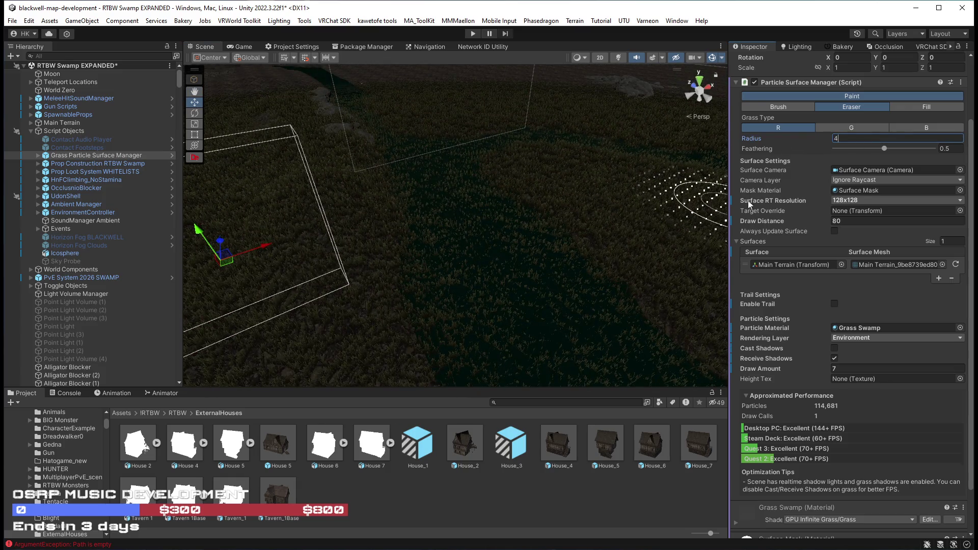
Set the eraser Radius to 5 and erase grass from the river channel
key("BackSpace")
type("5")
mouse_move(549, 254)
left_mouse_down()
mouse_move(508, 318)
mouse_move(476, 244)
left_mouse_up()
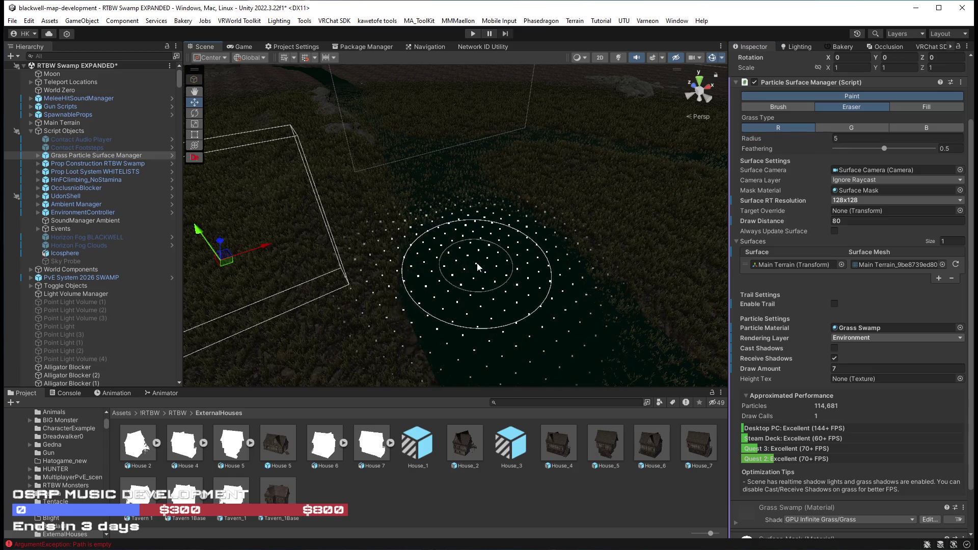
scroll(510, 259, "up", 3)
mouse_move(551, 305)
left_mouse_down()
mouse_move(404, 283)
mouse_move(735, 161)
mouse_move(327, 304)
mouse_move(415, 227)
mouse_move(366, 249)
mouse_move(513, 235)
left_mouse_up()
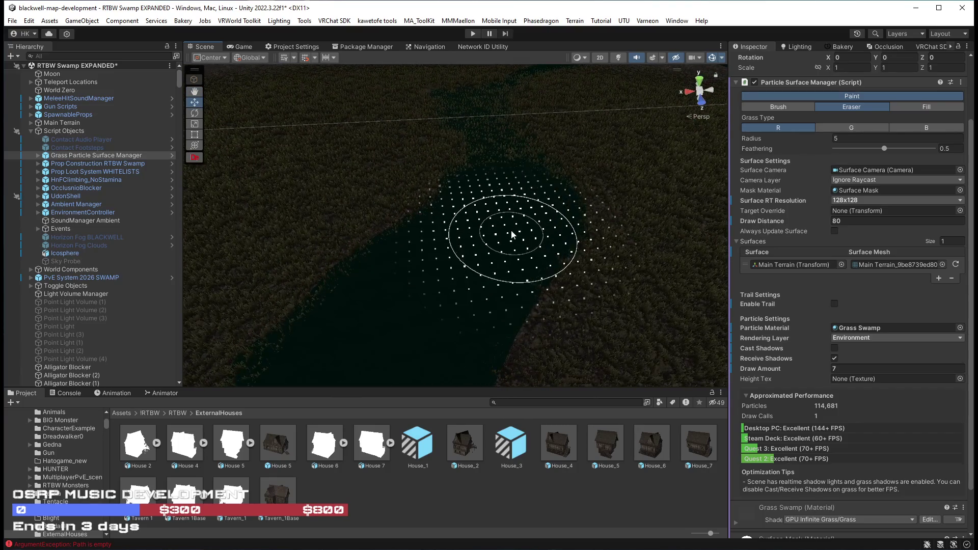
left_click_drag(505, 185, 497, 251)
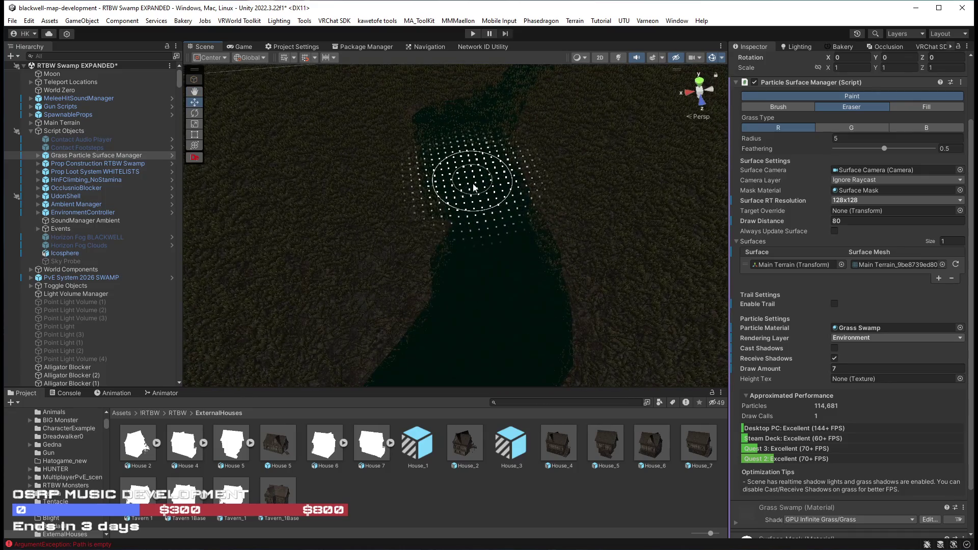
mouse_move(478, 144)
left_mouse_down()
mouse_move(497, 102)
mouse_move(469, 255)
left_mouse_up()
mouse_move(549, 138)
left_mouse_down()
mouse_move(617, 98)
mouse_move(578, 133)
left_mouse_up()
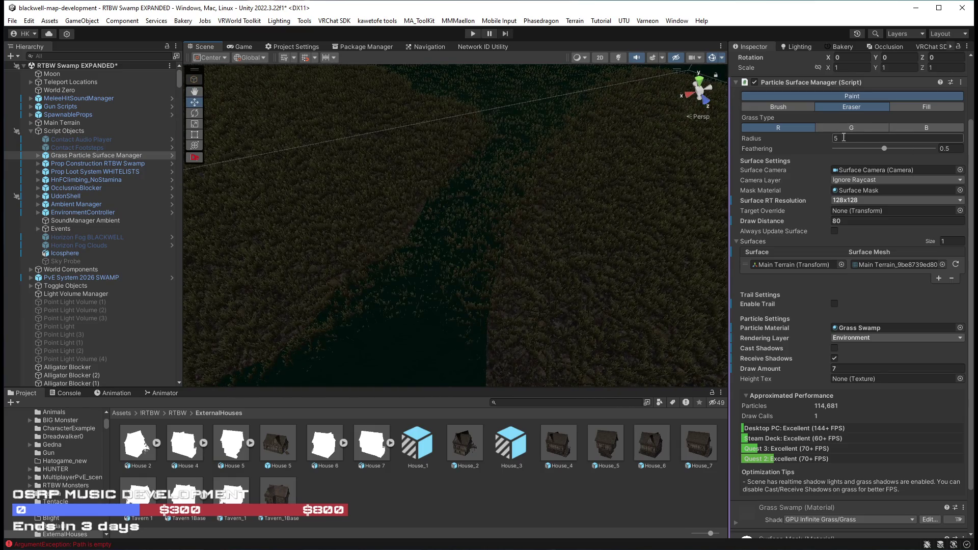
At Radius 4, erase grass further up the river band and along its left edge
type("4")
mouse_move(411, 328)
left_mouse_down()
mouse_move(528, 153)
mouse_move(525, 115)
mouse_move(564, 122)
mouse_move(545, 153)
mouse_move(524, 313)
mouse_move(622, 109)
mouse_move(650, 99)
mouse_move(428, 305)
mouse_move(341, 218)
mouse_move(434, 218)
mouse_move(524, 86)
mouse_move(480, 99)
mouse_move(628, 273)
left_mouse_up()
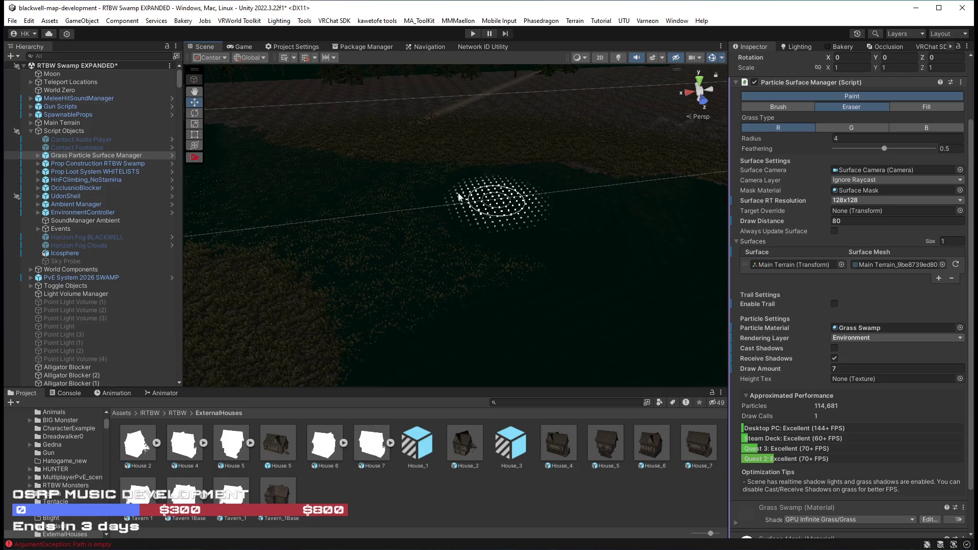
mouse_move(374, 358)
left_mouse_down()
mouse_move(313, 258)
mouse_move(368, 246)
left_mouse_up()
mouse_move(488, 265)
left_mouse_down()
mouse_move(328, 236)
mouse_move(438, 336)
left_mouse_up()
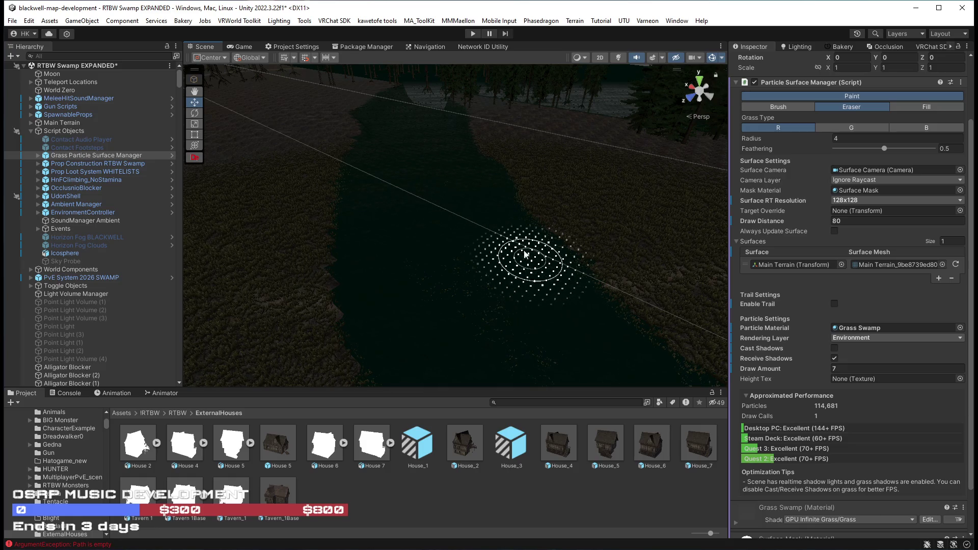
mouse_move(419, 236)
left_mouse_down()
mouse_move(520, 317)
mouse_move(323, 141)
left_mouse_up()
mouse_move(436, 258)
left_mouse_down()
mouse_move(484, 200)
mouse_move(613, 181)
mouse_move(637, 153)
mouse_move(502, 214)
mouse_move(480, 283)
left_mouse_up()
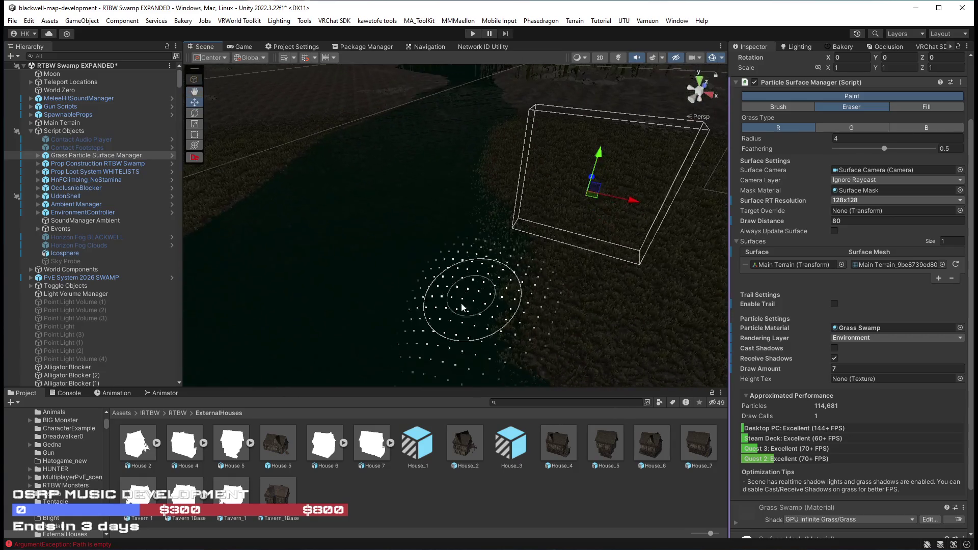
mouse_move(458, 207)
left_mouse_down()
mouse_move(461, 183)
mouse_move(389, 262)
left_mouse_up()
left_click_drag(477, 83, 396, 295)
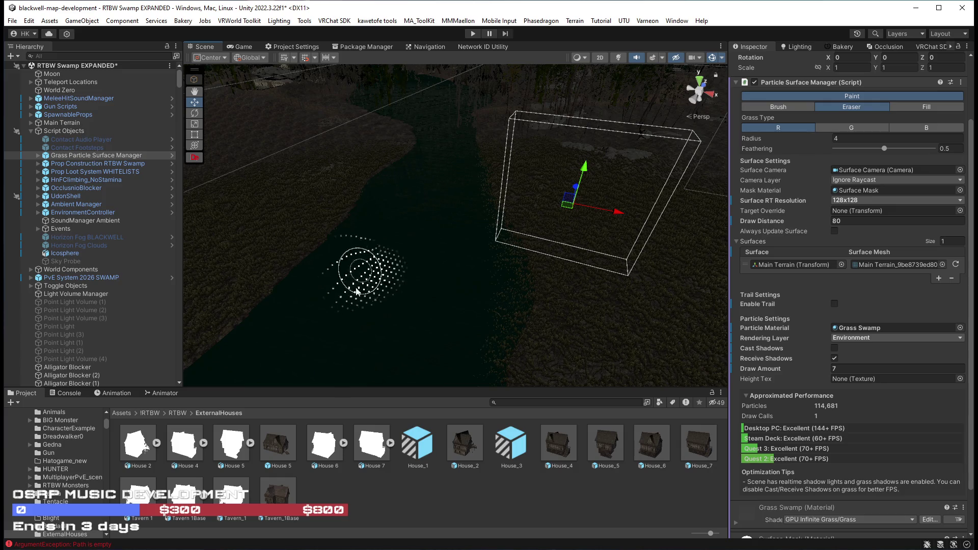
mouse_move(328, 350)
left_mouse_down()
mouse_move(639, 286)
mouse_move(640, 295)
mouse_move(530, 286)
mouse_move(465, 343)
mouse_move(453, 262)
mouse_move(415, 225)
mouse_move(360, 219)
mouse_move(382, 204)
mouse_move(680, 284)
left_mouse_up()
left_click_drag(441, 253, 434, 295)
mouse_move(470, 182)
left_mouse_down()
mouse_move(498, 197)
mouse_move(480, 197)
mouse_move(472, 263)
left_mouse_up()
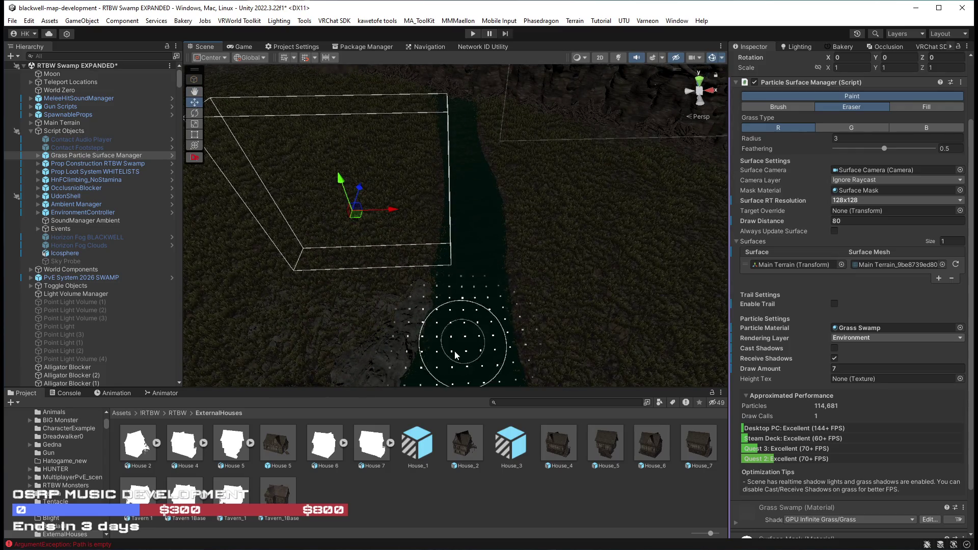
Erase grass to widen the bare patch on the river bank
mouse_move(489, 321)
left_mouse_down()
mouse_move(509, 285)
mouse_move(480, 312)
left_mouse_up()
left_click_drag(531, 178, 485, 289)
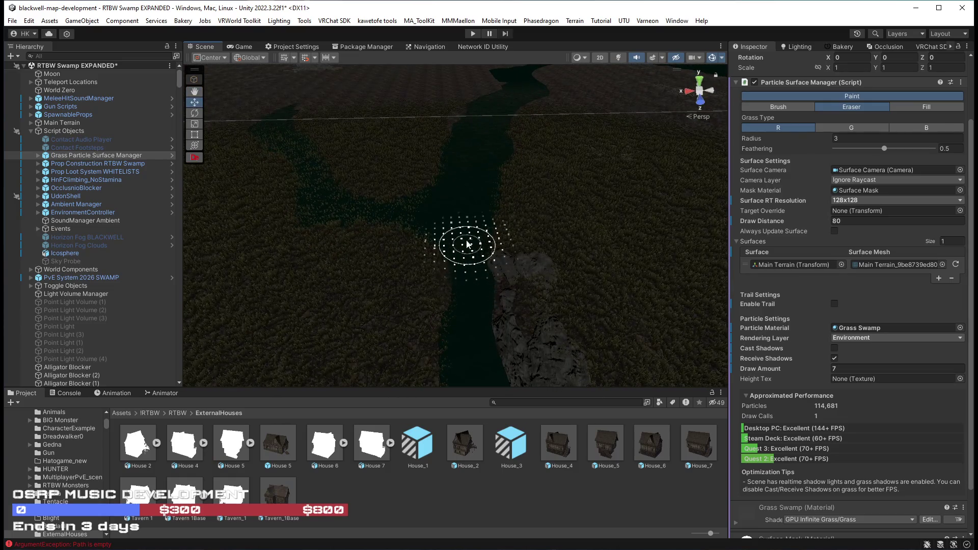
mouse_move(481, 247)
left_mouse_down()
mouse_move(421, 247)
mouse_move(511, 332)
left_mouse_up()
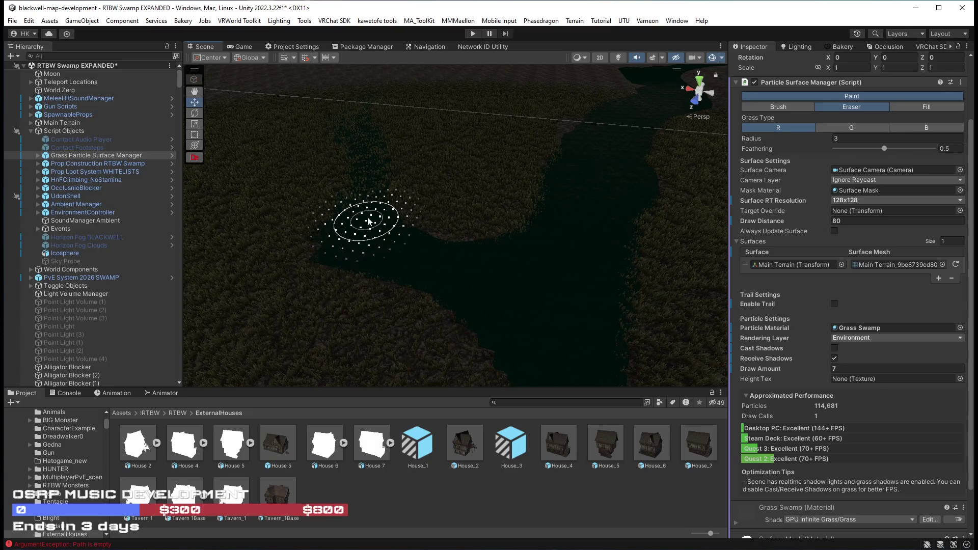
mouse_move(361, 145)
left_mouse_down()
mouse_move(338, 135)
mouse_move(427, 311)
left_mouse_up()
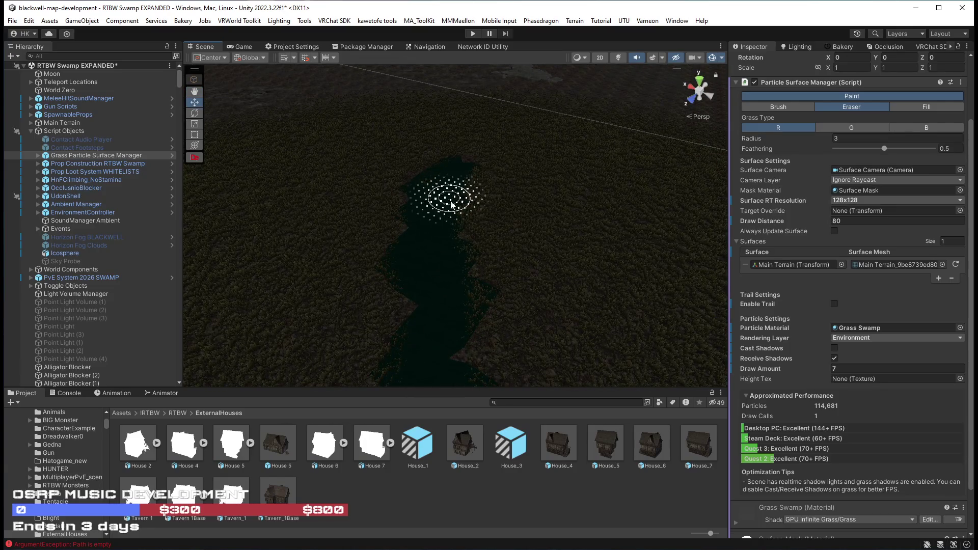
mouse_move(455, 371)
left_mouse_down()
mouse_move(552, 323)
mouse_move(490, 295)
mouse_move(508, 244)
mouse_move(546, 230)
mouse_move(429, 220)
mouse_move(273, 262)
mouse_move(290, 258)
mouse_move(207, 240)
mouse_move(197, 256)
mouse_move(387, 324)
left_mouse_up()
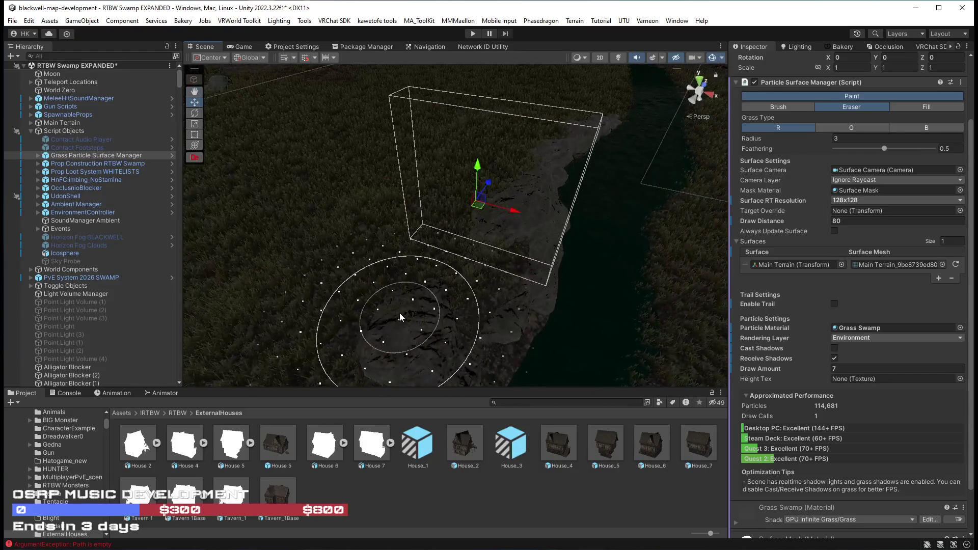
left_click_drag(692, 210, 327, 317)
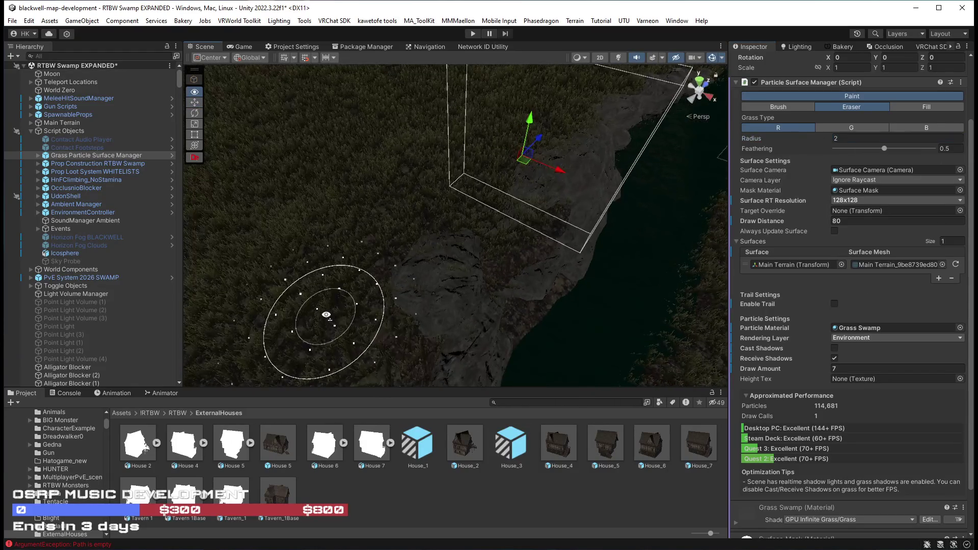
mouse_move(530, 207)
left_mouse_down()
mouse_move(615, 198)
mouse_move(472, 201)
mouse_move(465, 192)
mouse_move(490, 272)
mouse_move(476, 224)
left_mouse_up()
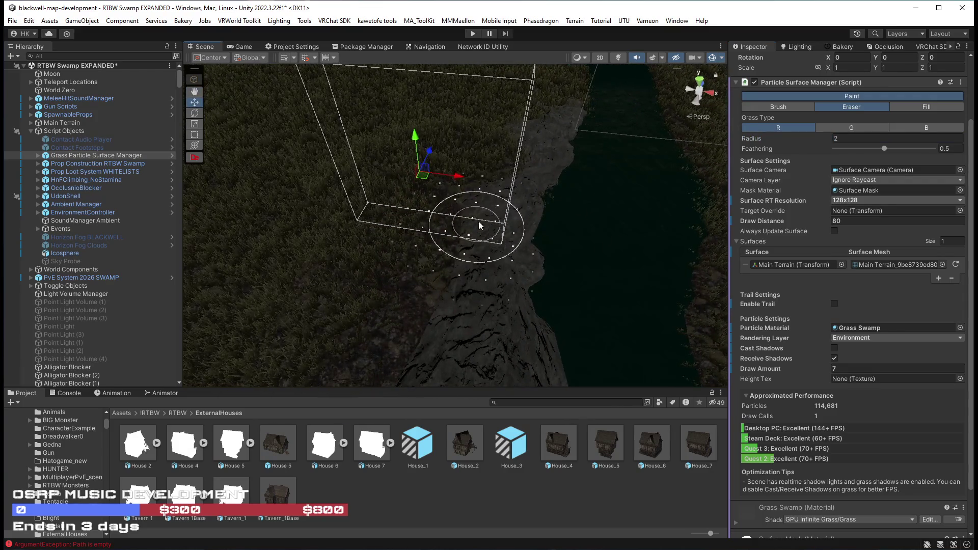
left_click_drag(524, 103, 350, 207)
mouse_move(402, 241)
left_mouse_down()
mouse_move(378, 258)
mouse_move(379, 219)
left_mouse_up()
Erase more grass to extend the grass-free patch further
left_click_drag(430, 129, 626, 131)
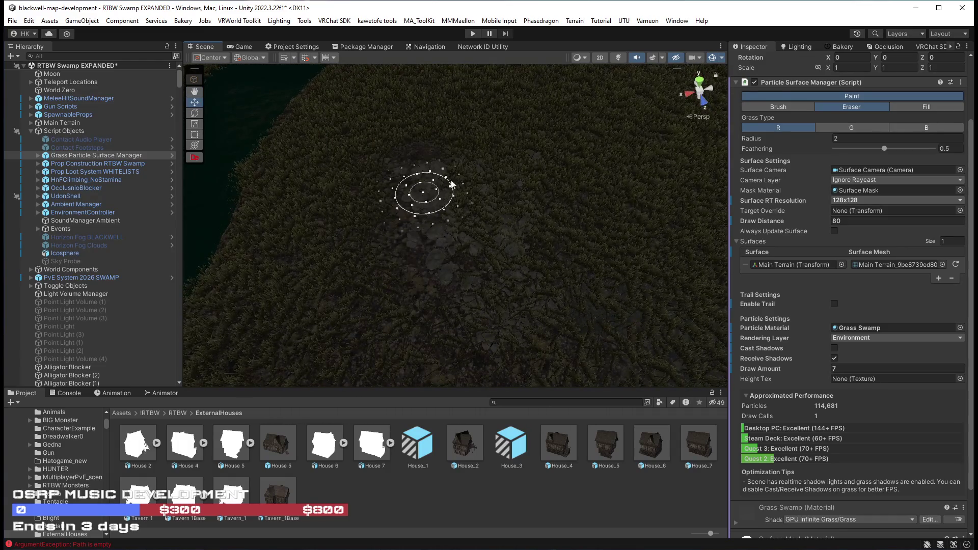
left_click_drag(516, 162, 523, 206)
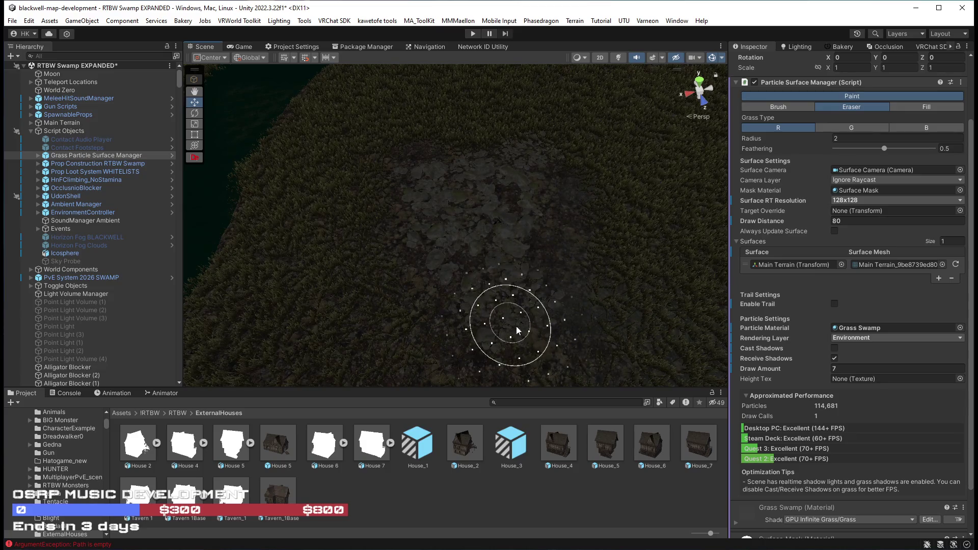
mouse_move(485, 233)
left_mouse_down()
mouse_move(866, 146)
mouse_move(885, 155)
mouse_move(809, 171)
mouse_move(915, 249)
mouse_move(876, 201)
mouse_move(705, 173)
mouse_move(324, 176)
mouse_move(312, 262)
mouse_move(323, 205)
mouse_move(393, 221)
mouse_move(430, 280)
mouse_move(498, 270)
mouse_move(434, 261)
left_mouse_up()
mouse_move(423, 210)
left_mouse_down()
mouse_move(560, 256)
mouse_move(578, 287)
left_mouse_up()
left_click_drag(511, 215, 511, 163)
mouse_move(374, 166)
left_mouse_down()
mouse_move(524, 192)
mouse_move(404, 200)
mouse_move(610, 302)
mouse_move(529, 323)
mouse_move(553, 338)
mouse_move(439, 286)
left_mouse_up()
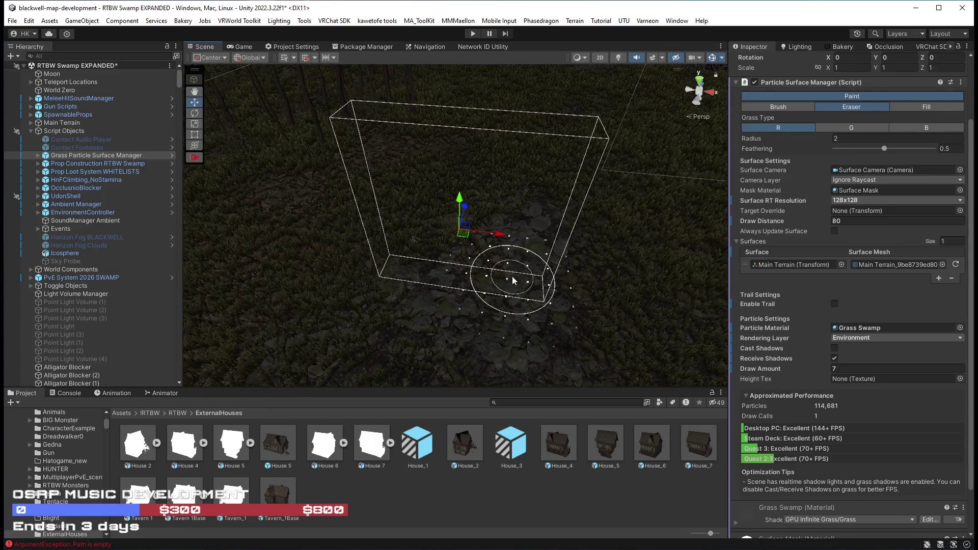
Set the eraser Radius to 1 and survey the grass box area
type("1")
left_click_drag(725, 130, 379, 252)
mouse_move(622, 177)
left_mouse_down()
mouse_move(662, 229)
mouse_move(562, 270)
mouse_move(658, 259)
mouse_move(514, 260)
left_mouse_up()
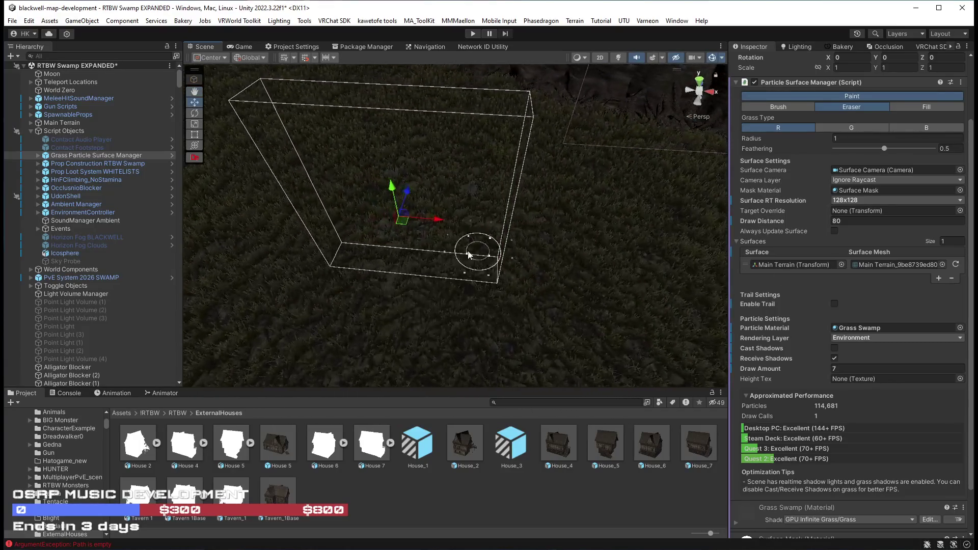
mouse_move(540, 204)
left_mouse_down()
mouse_move(549, 168)
mouse_move(534, 124)
mouse_move(524, 151)
mouse_move(404, 185)
mouse_move(312, 163)
mouse_move(334, 203)
mouse_move(559, 246)
mouse_move(452, 262)
left_mouse_up()
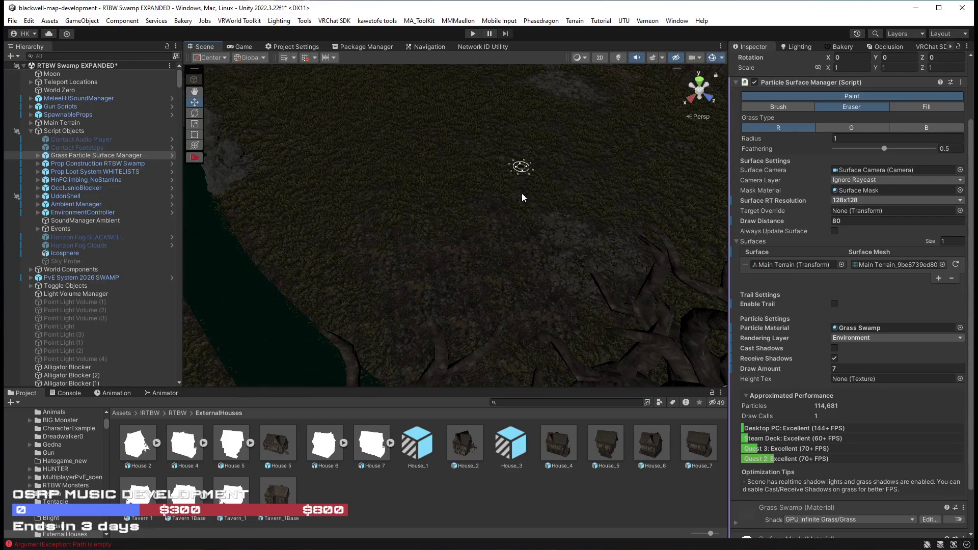
mouse_move(374, 106)
left_mouse_down()
mouse_move(493, 103)
mouse_move(448, 124)
left_mouse_up()
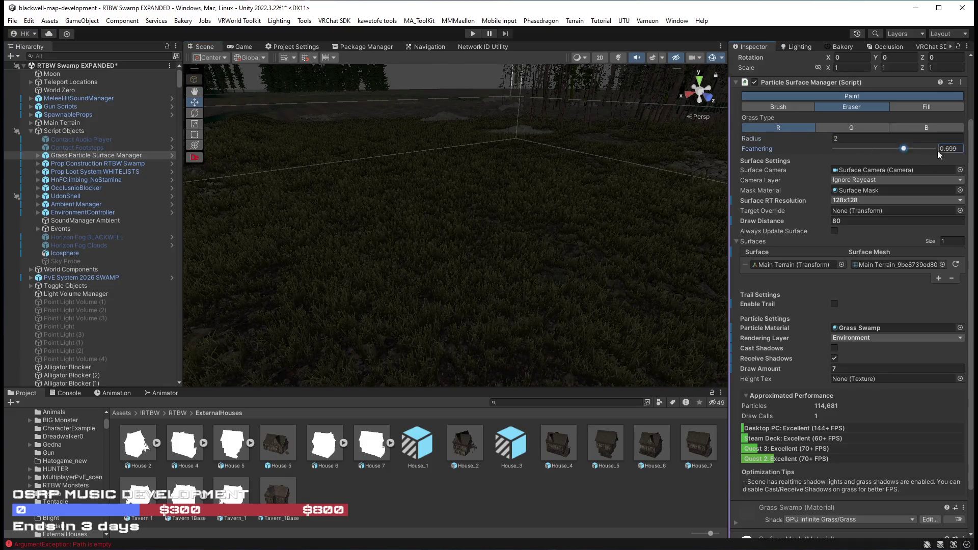
Fly the Scene view over the river gaps, water channel and tree line
left_click_drag(586, 246, 566, 281)
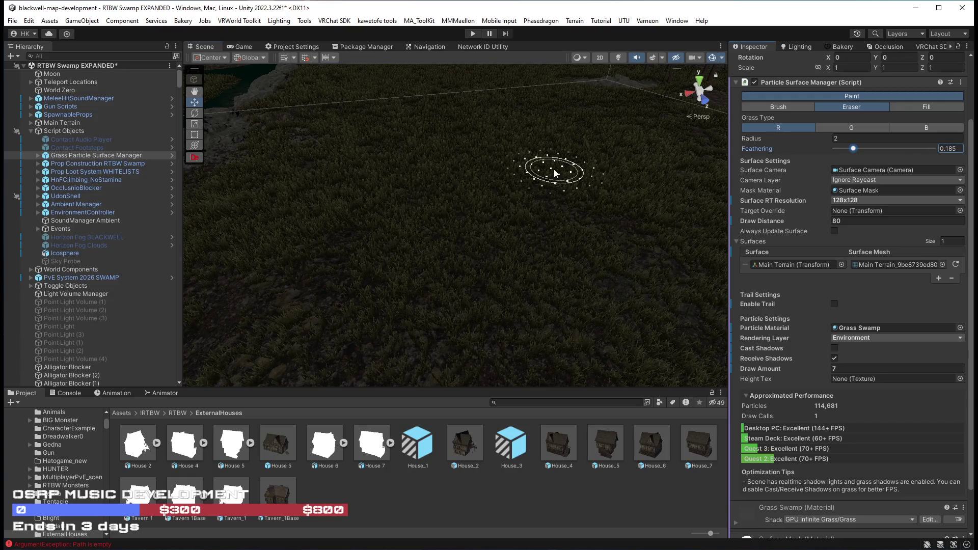
mouse_move(349, 114)
left_mouse_down()
mouse_move(643, 177)
mouse_move(664, 162)
mouse_move(646, 264)
mouse_move(632, 220)
mouse_move(585, 285)
left_mouse_up()
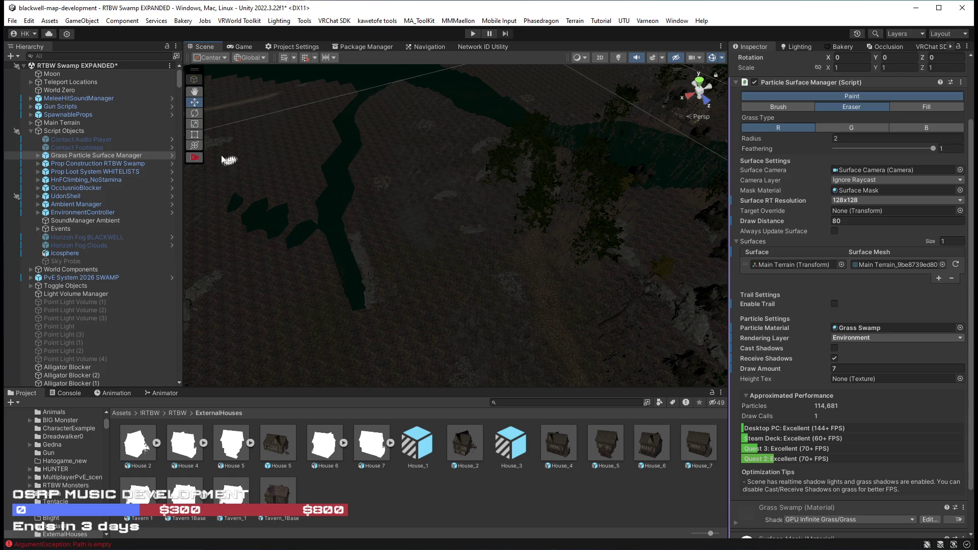
left_click_drag(277, 146, 425, 119)
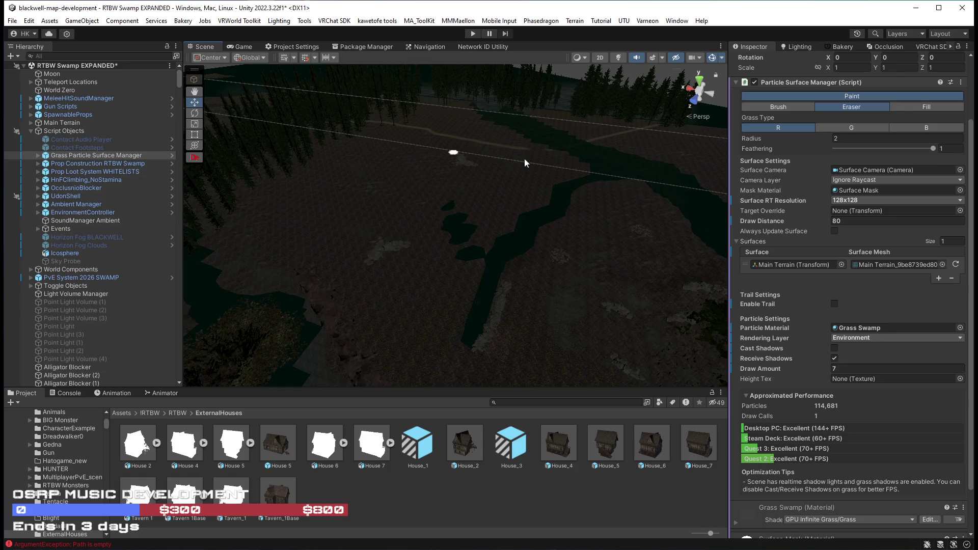
left_click_drag(697, 129, 248, 159)
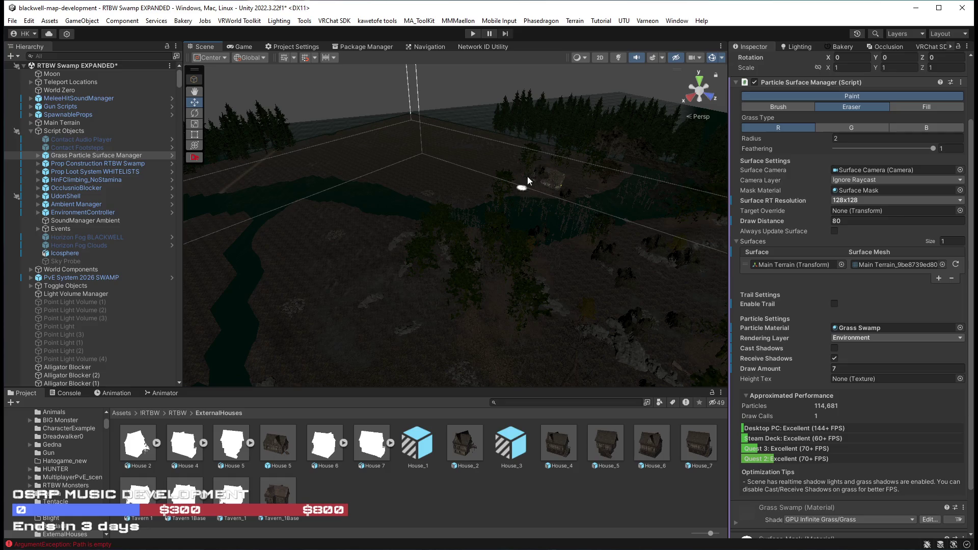
mouse_move(424, 334)
left_mouse_down()
mouse_move(480, 343)
mouse_move(465, 327)
mouse_move(436, 234)
mouse_move(448, 218)
mouse_move(392, 273)
mouse_move(402, 221)
mouse_move(406, 234)
mouse_move(482, 231)
mouse_move(460, 271)
mouse_move(435, 286)
mouse_move(436, 262)
mouse_move(399, 302)
mouse_move(412, 300)
left_mouse_up()
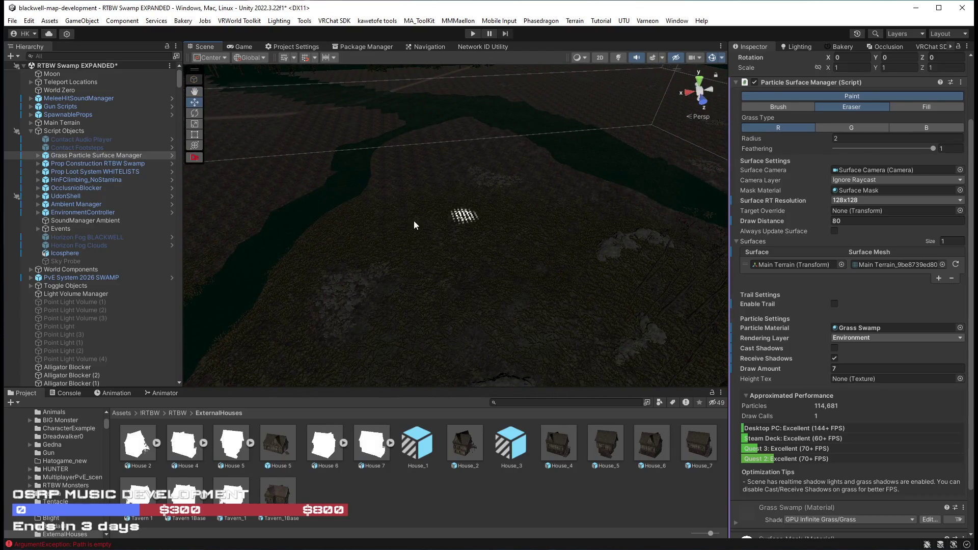
left_click_drag(571, 333, 378, 286)
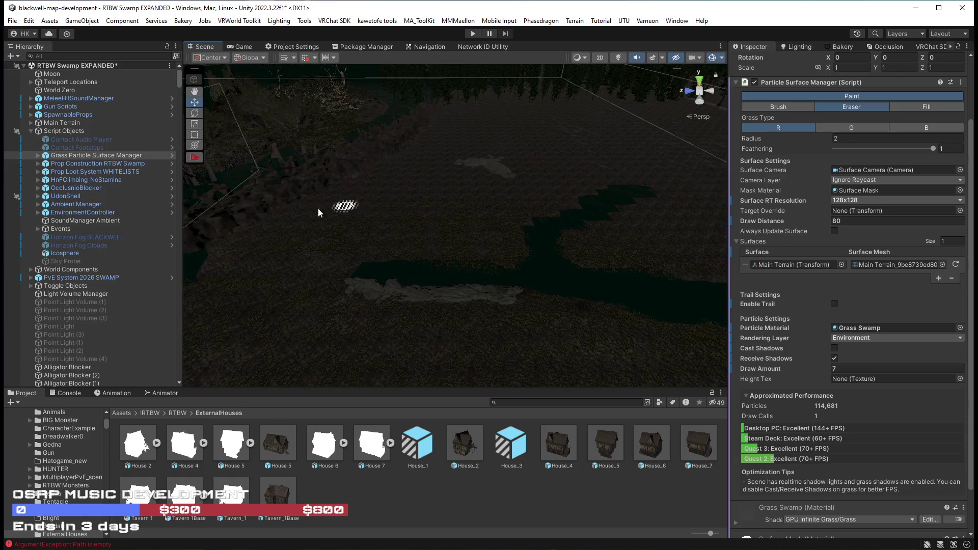
mouse_move(512, 90)
left_mouse_down()
mouse_move(498, 71)
mouse_move(499, 168)
mouse_move(585, 167)
mouse_move(586, 184)
mouse_move(636, 182)
mouse_move(617, 210)
mouse_move(634, 232)
left_mouse_up()
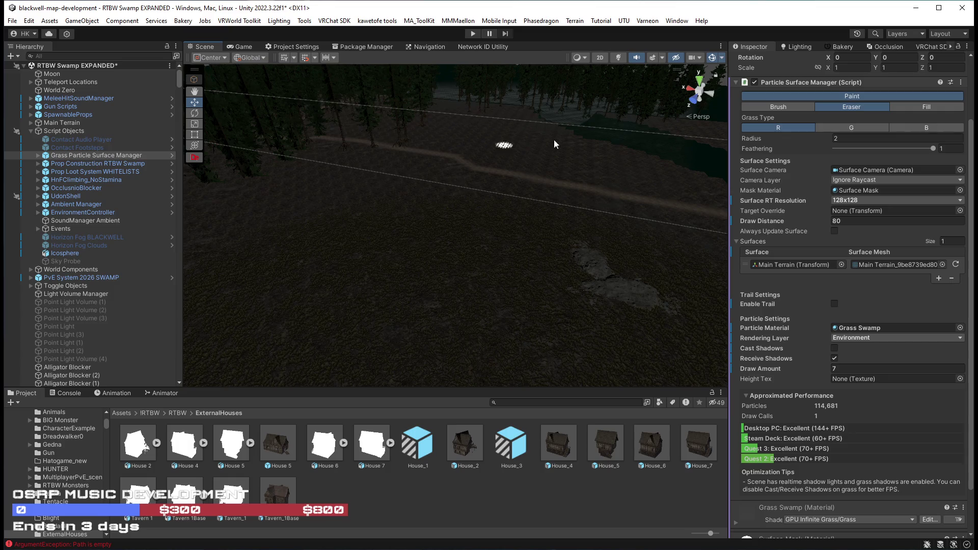
mouse_move(433, 261)
left_mouse_down()
mouse_move(550, 338)
mouse_move(545, 273)
mouse_move(443, 283)
mouse_move(458, 285)
left_mouse_up()
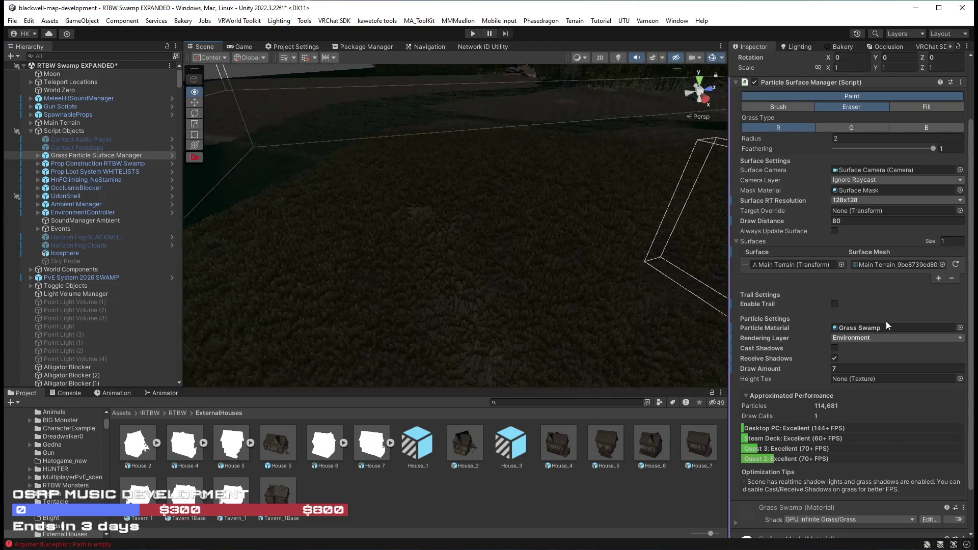
left_click_drag(440, 313, 520, 212)
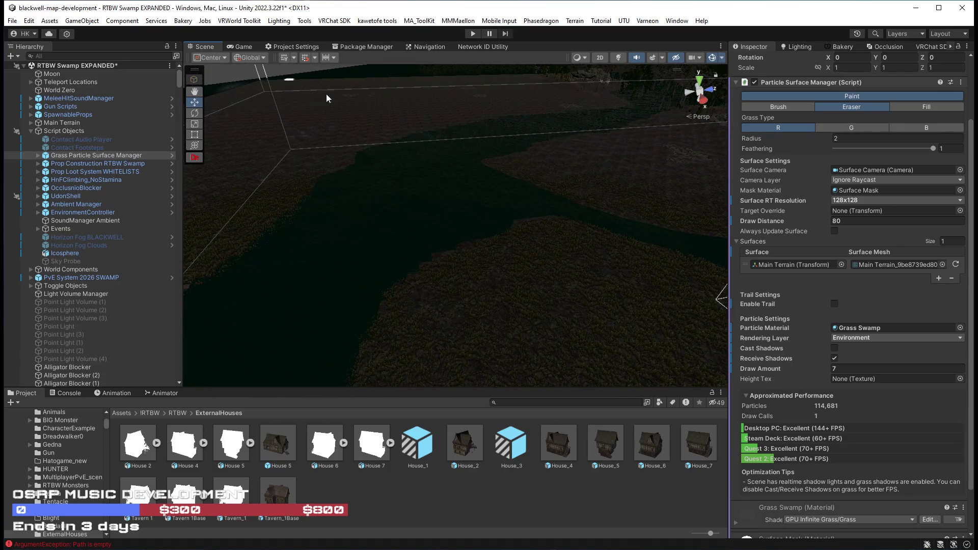
mouse_move(510, 123)
left_mouse_down()
mouse_move(734, 74)
mouse_move(844, 121)
mouse_move(763, 120)
mouse_move(894, 161)
left_mouse_up()
mouse_move(626, 197)
left_mouse_down()
mouse_move(574, 207)
mouse_move(555, 233)
mouse_move(605, 224)
left_mouse_up()
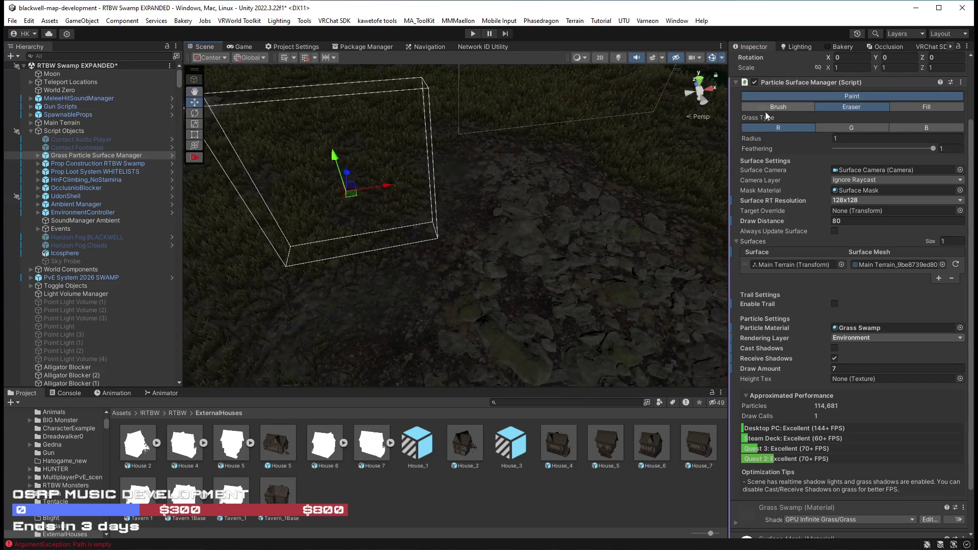
Switch the grass tool to Brush mode and survey the rocky patch, then return to Eraser
left_click(762, 110)
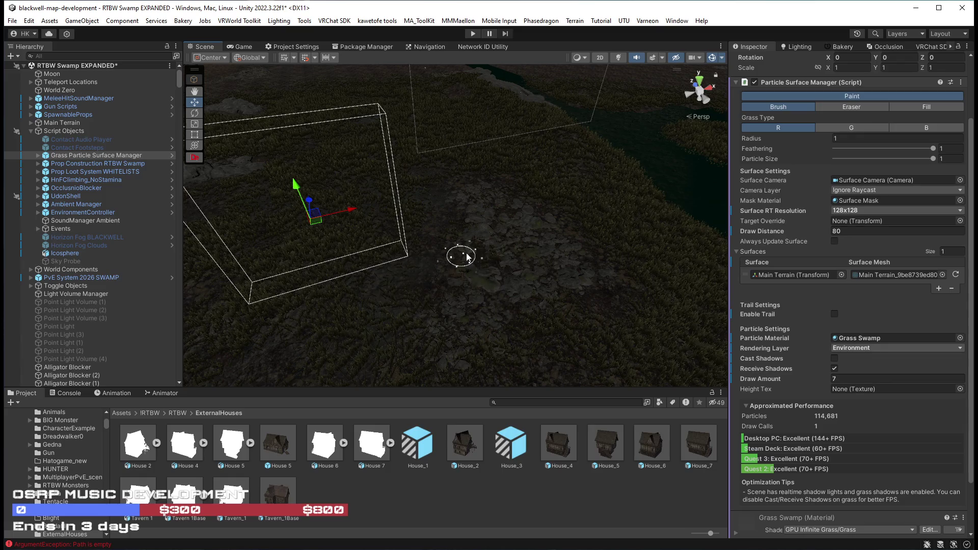
mouse_move(670, 307)
left_mouse_down()
mouse_move(655, 273)
mouse_move(589, 245)
mouse_move(469, 251)
mouse_move(481, 255)
mouse_move(414, 266)
mouse_move(280, 266)
mouse_move(389, 273)
mouse_move(109, 271)
mouse_move(509, 239)
mouse_move(578, 244)
mouse_move(723, 336)
mouse_move(698, 306)
mouse_move(629, 305)
left_mouse_up()
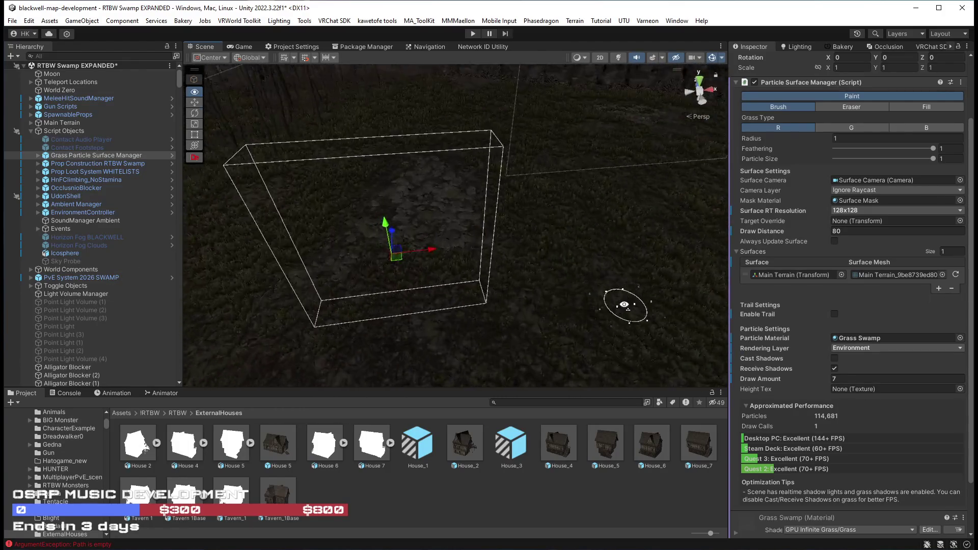
mouse_move(428, 202)
left_mouse_down()
mouse_move(535, 148)
mouse_move(576, 146)
mouse_move(572, 157)
mouse_move(99, 124)
mouse_move(106, 114)
mouse_move(53, 132)
mouse_move(924, 124)
mouse_move(662, 208)
mouse_move(573, 184)
mouse_move(613, 242)
mouse_move(418, 163)
left_mouse_up()
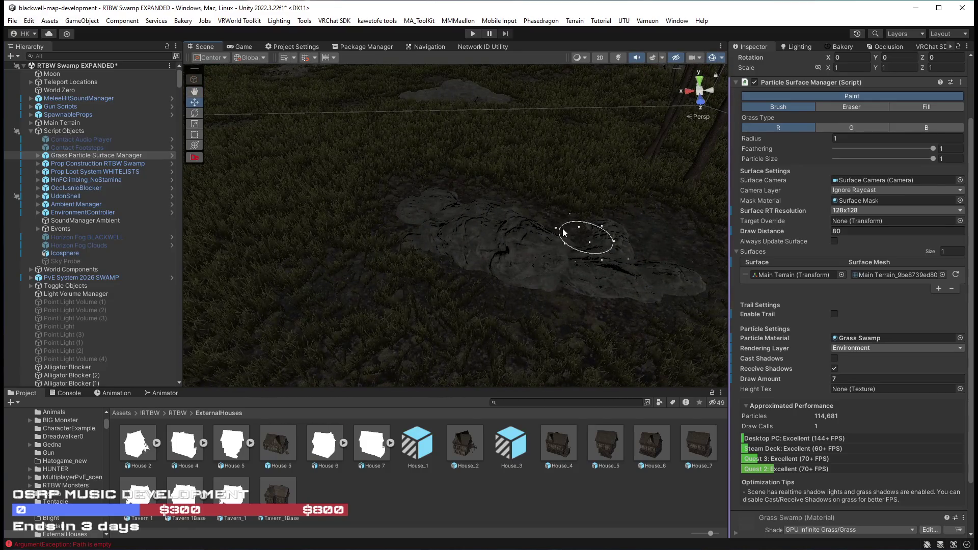
scroll(522, 196, "down", 3)
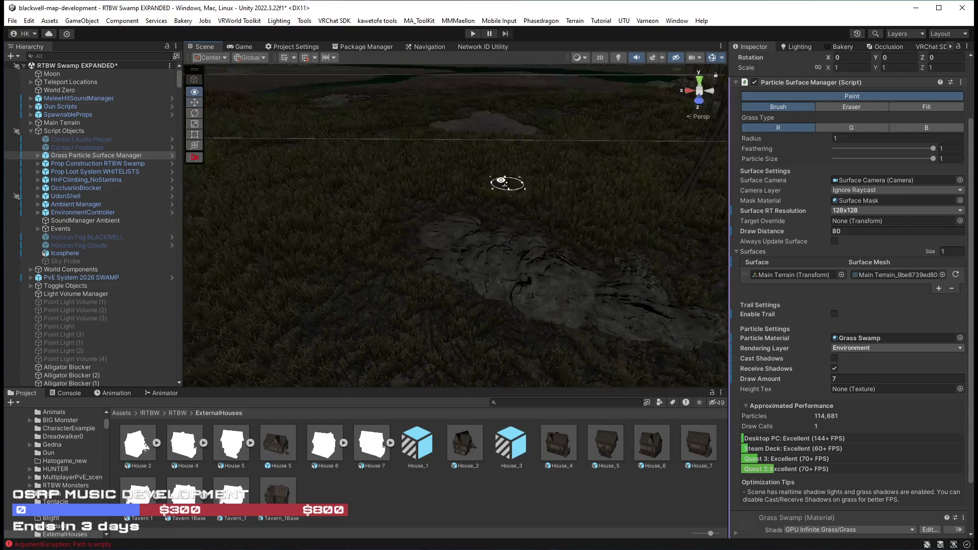
left_click(847, 108)
Frame the Grass Particle Surface Manager and orbit over the rock and surrounding grass
mouse_move(541, 188)
left_mouse_down()
mouse_move(519, 219)
mouse_move(394, 166)
mouse_move(411, 192)
mouse_move(312, 170)
mouse_move(176, 199)
left_mouse_up()
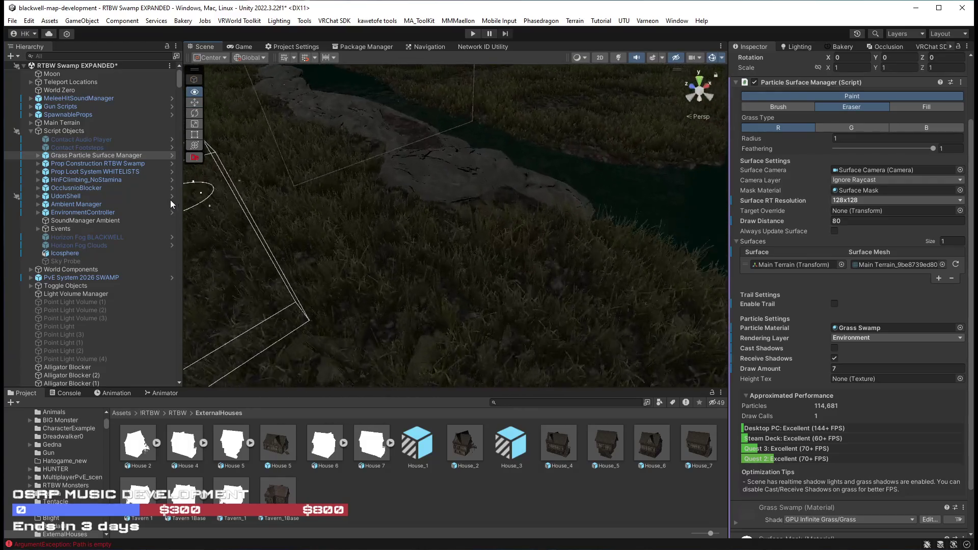
key("f")
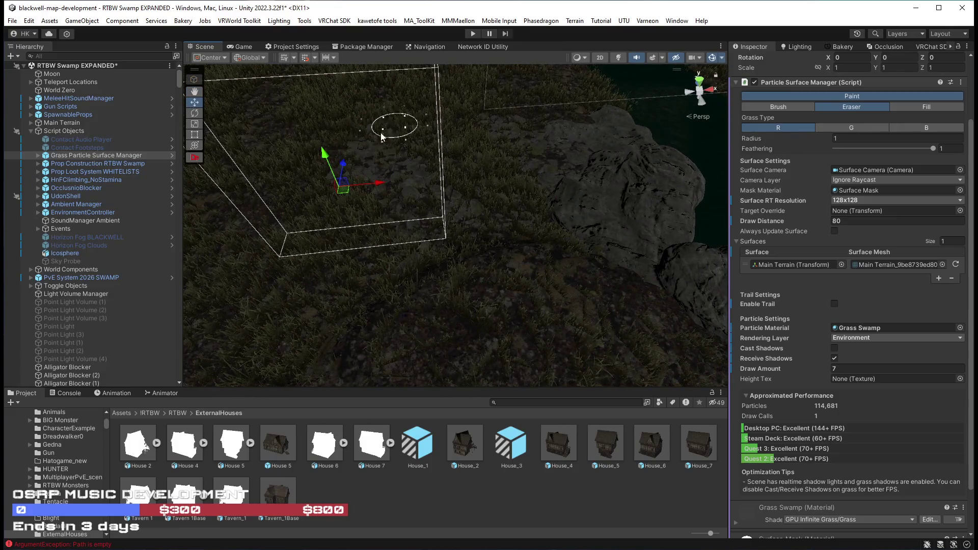
mouse_move(544, 210)
left_mouse_down()
mouse_move(579, 220)
mouse_move(524, 198)
mouse_move(528, 207)
mouse_move(471, 224)
mouse_move(173, 212)
mouse_move(207, 200)
mouse_move(212, 212)
mouse_move(135, 228)
mouse_move(47, 232)
mouse_move(79, 239)
mouse_move(57, 243)
mouse_move(245, 267)
left_mouse_up()
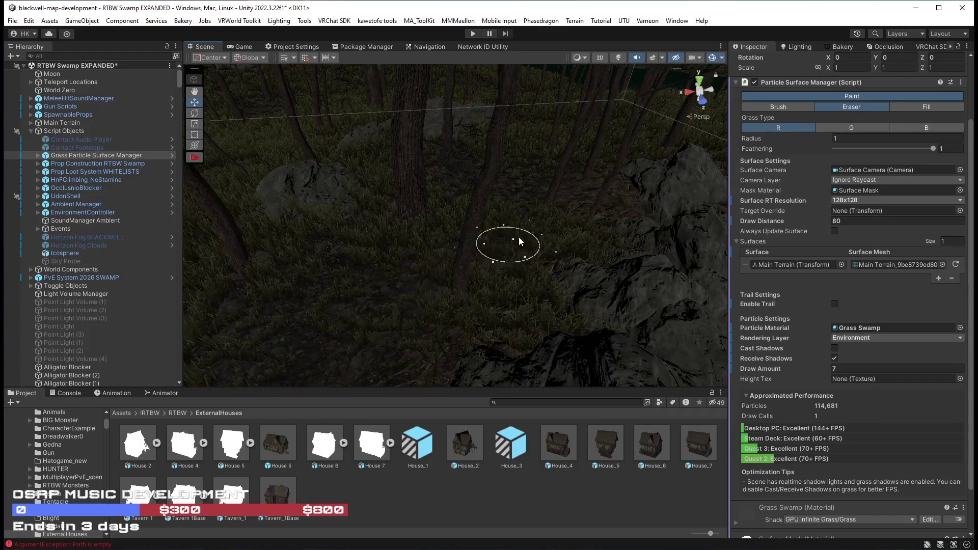
mouse_move(286, 212)
left_mouse_down()
mouse_move(328, 212)
mouse_move(324, 311)
left_mouse_up()
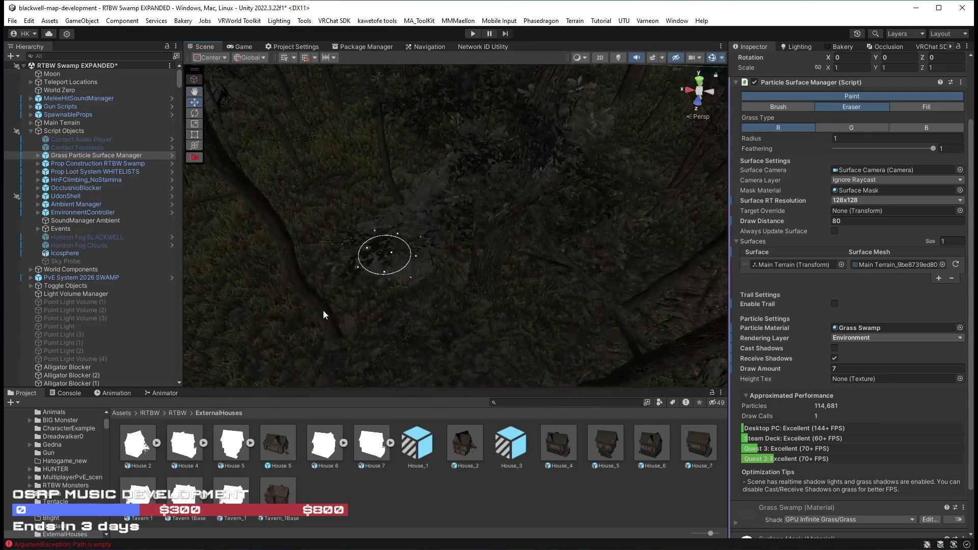
scroll(419, 258, "up", 5)
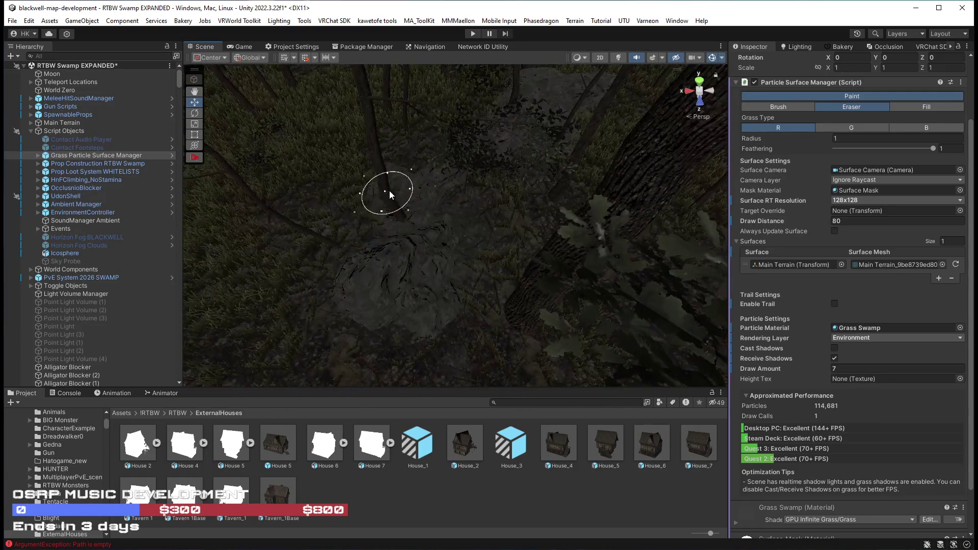
mouse_move(501, 128)
left_mouse_down()
mouse_move(582, 110)
mouse_move(432, 150)
left_mouse_up()
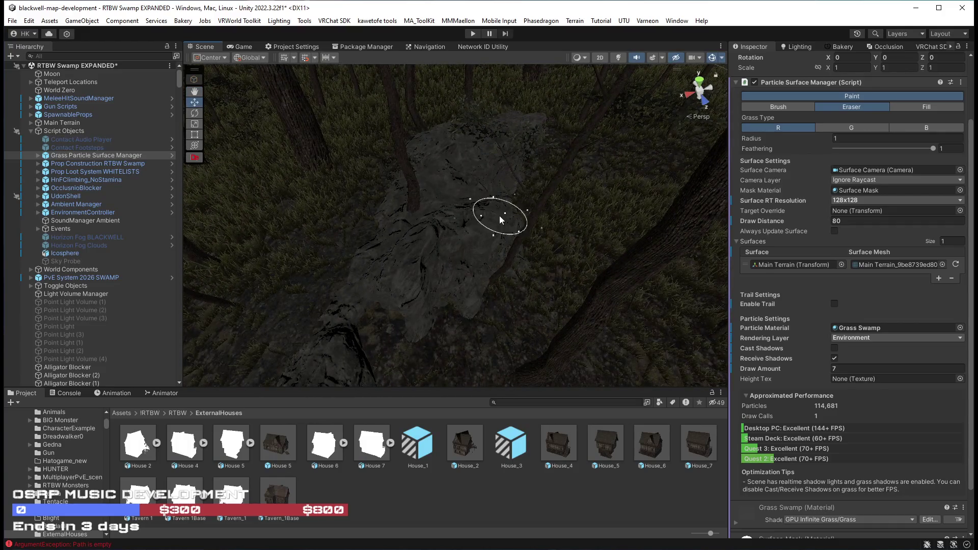
mouse_move(419, 296)
left_mouse_down()
mouse_move(445, 144)
mouse_move(646, 109)
mouse_move(613, 199)
mouse_move(506, 163)
mouse_move(157, 148)
mouse_move(404, 252)
left_mouse_up()
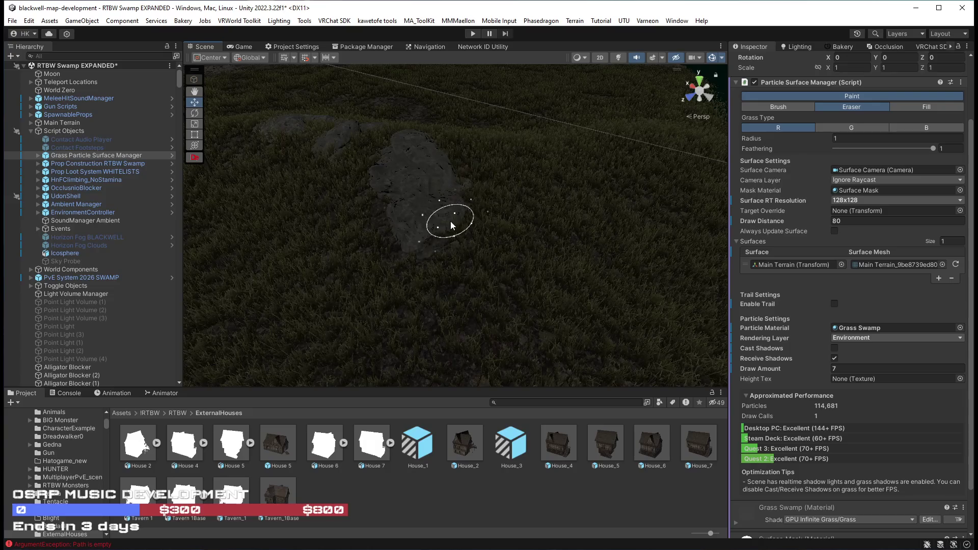
mouse_move(436, 186)
left_mouse_down()
mouse_move(338, 155)
mouse_move(612, 207)
left_mouse_up()
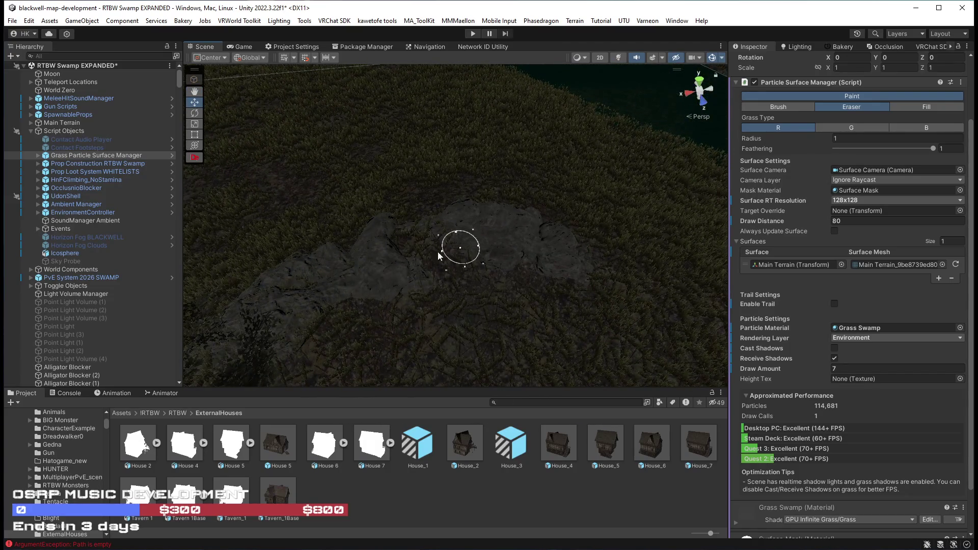
Survey the grassy area, cliffs and treeline, ending close over the rocky ground
mouse_move(244, 353)
left_mouse_down()
mouse_move(284, 323)
mouse_move(323, 323)
mouse_move(595, 209)
left_mouse_up()
mouse_move(490, 218)
left_mouse_down()
mouse_move(345, 232)
mouse_move(388, 148)
mouse_move(368, 198)
left_mouse_up()
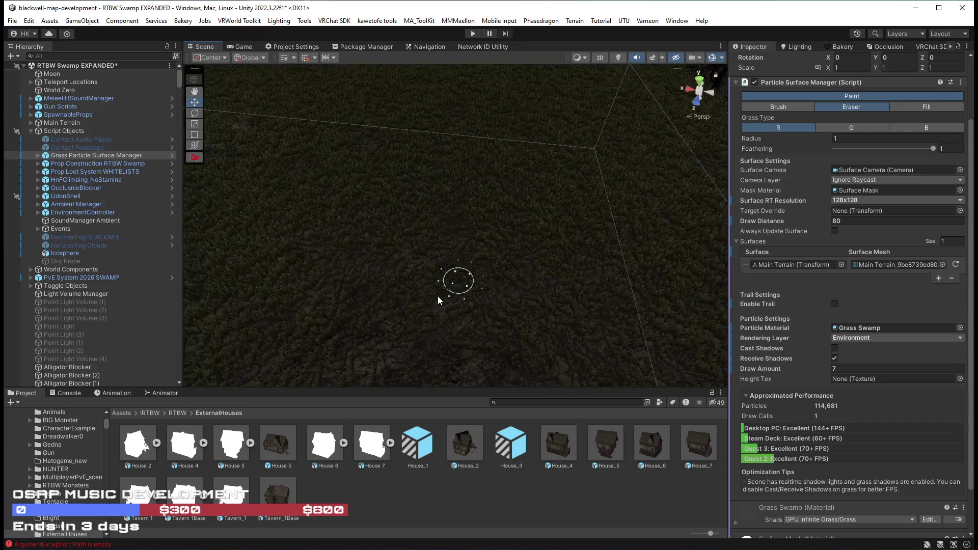
mouse_move(571, 108)
left_mouse_down()
mouse_move(548, 63)
mouse_move(578, 254)
left_mouse_up()
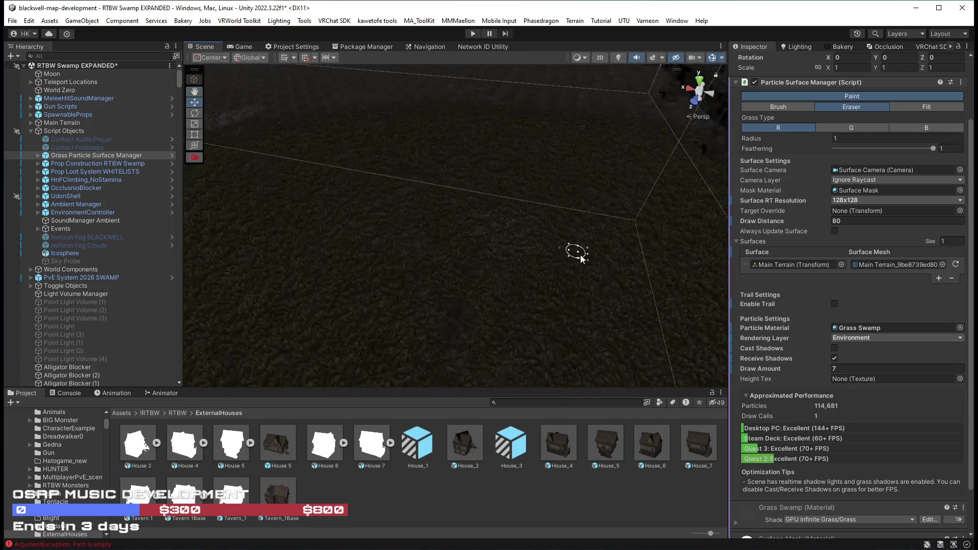
scroll(463, 232, "up", 3)
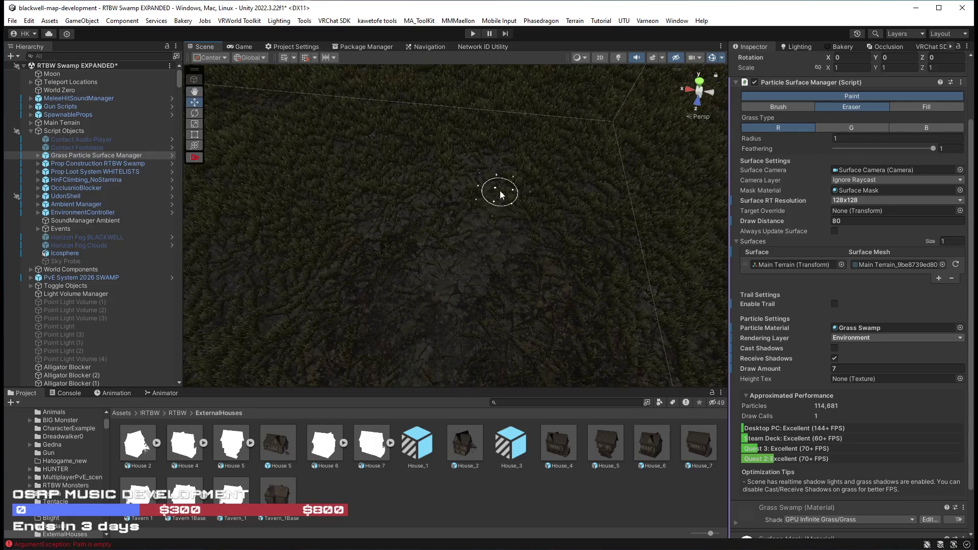
mouse_move(466, 253)
left_mouse_down()
mouse_move(494, 163)
mouse_move(464, 270)
left_mouse_up()
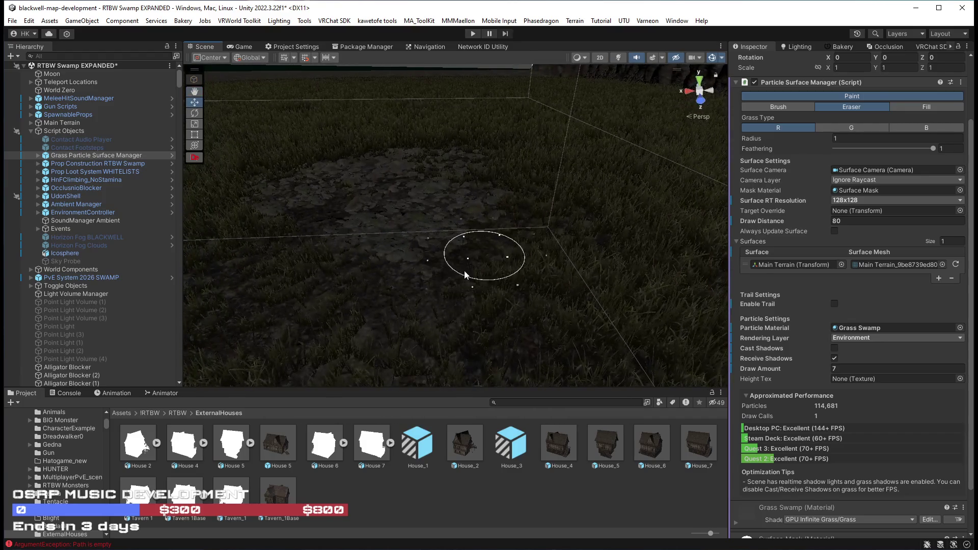
mouse_move(192, 173)
left_mouse_down()
mouse_move(346, 204)
mouse_move(341, 224)
left_mouse_up()
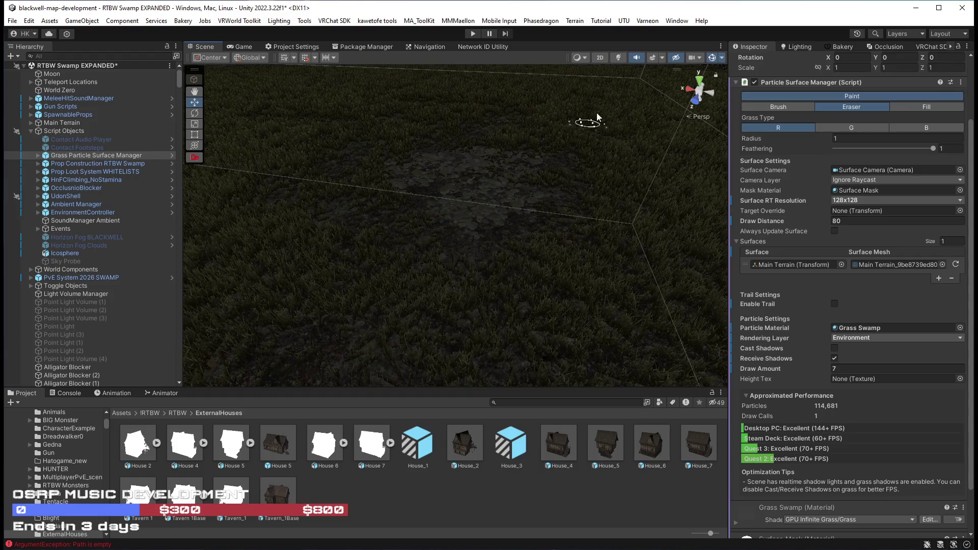
left_click_drag(698, 263, 578, 152)
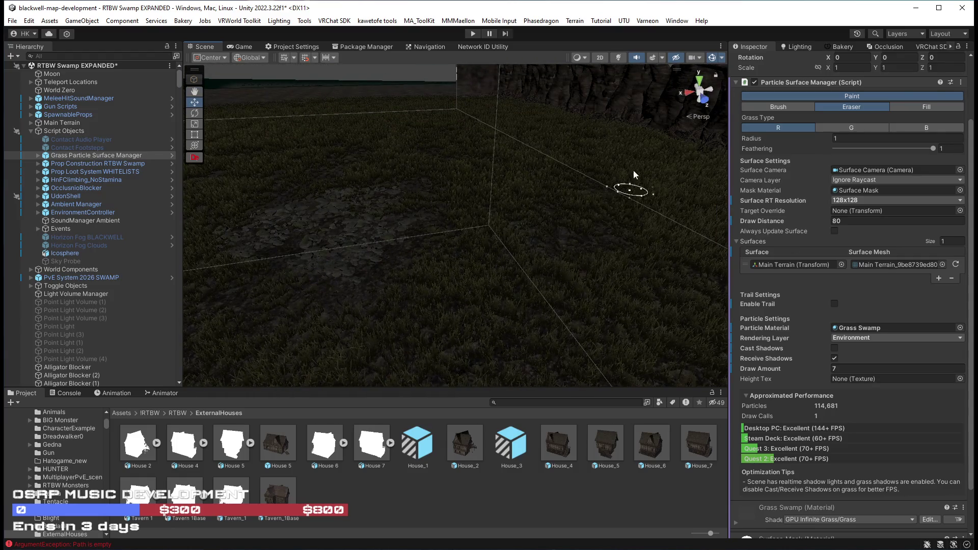
left_click_drag(607, 232, 514, 132)
mouse_move(454, 138)
left_mouse_down()
mouse_move(570, 170)
mouse_move(447, 192)
mouse_move(594, 207)
mouse_move(531, 186)
left_mouse_up()
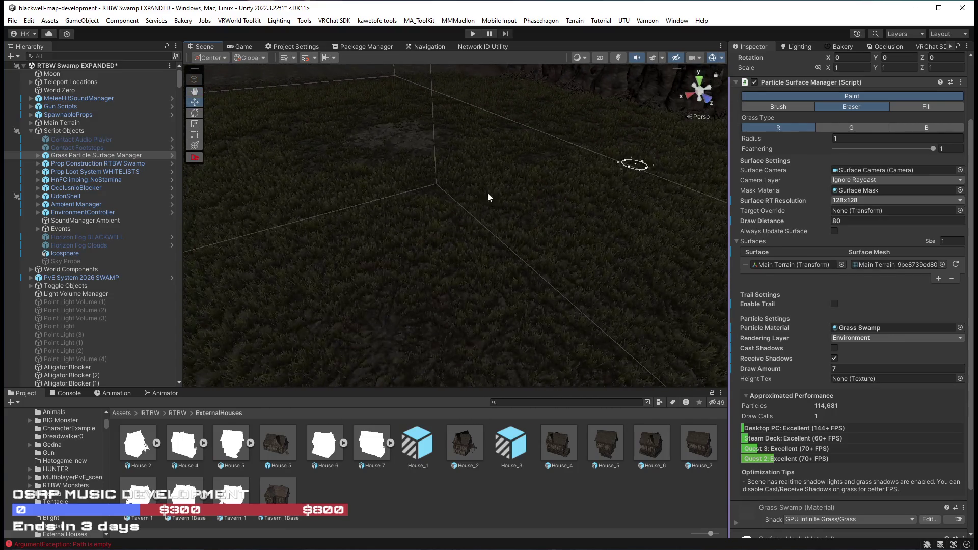
mouse_move(563, 262)
left_mouse_down()
mouse_move(467, 219)
mouse_move(462, 309)
left_mouse_up()
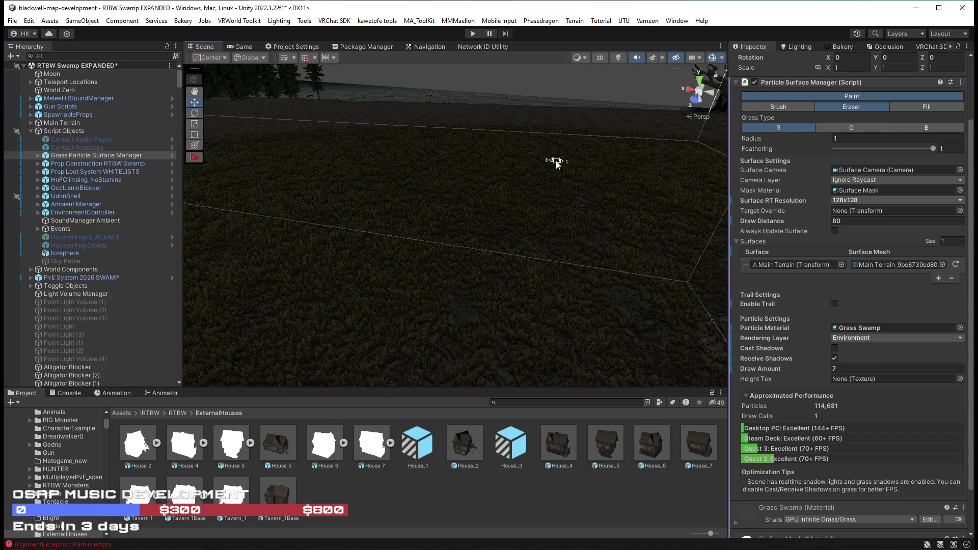
mouse_move(554, 152)
left_mouse_down()
mouse_move(445, 149)
mouse_move(572, 256)
left_mouse_up()
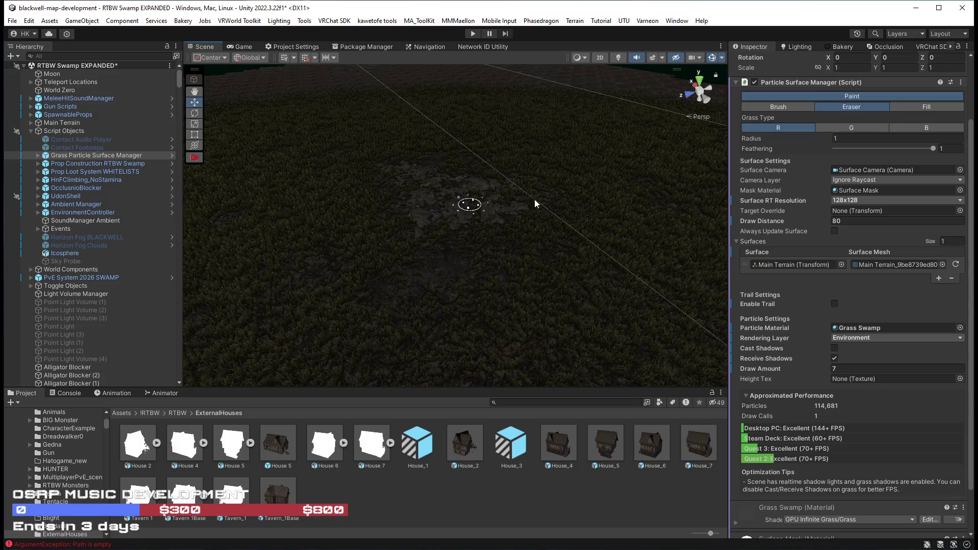
left_click_drag(524, 221, 497, 183)
scroll(447, 203, "up", 5)
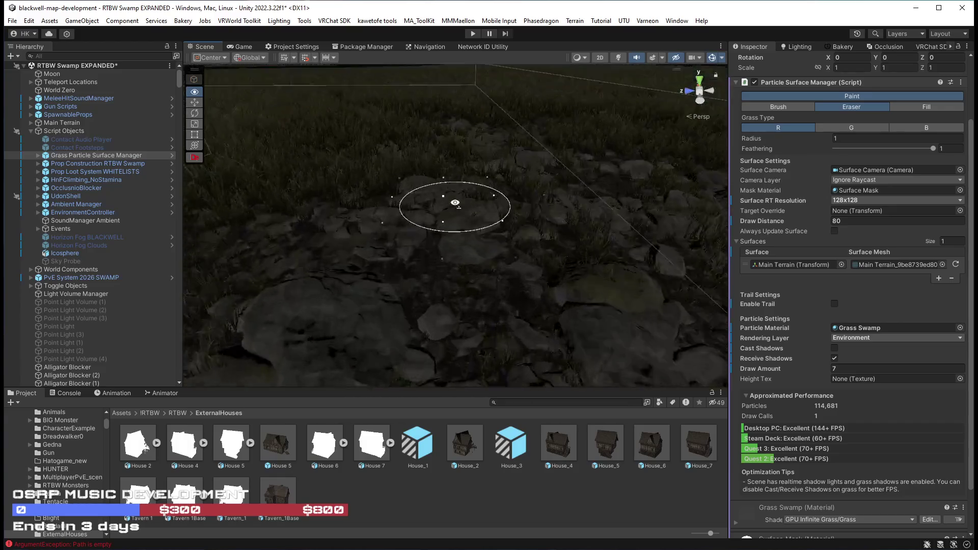
left_click_drag(372, 199, 547, 222)
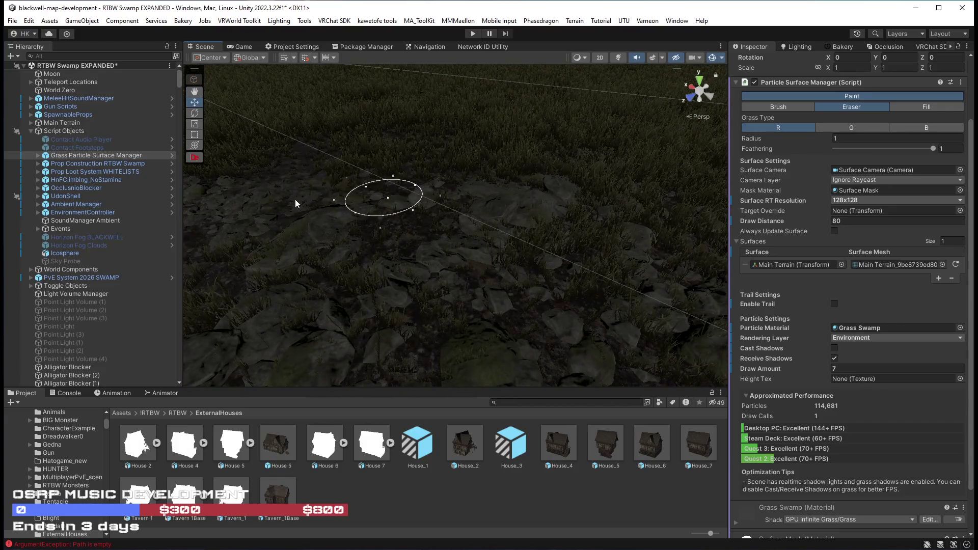
left_click_drag(390, 206, 519, 172)
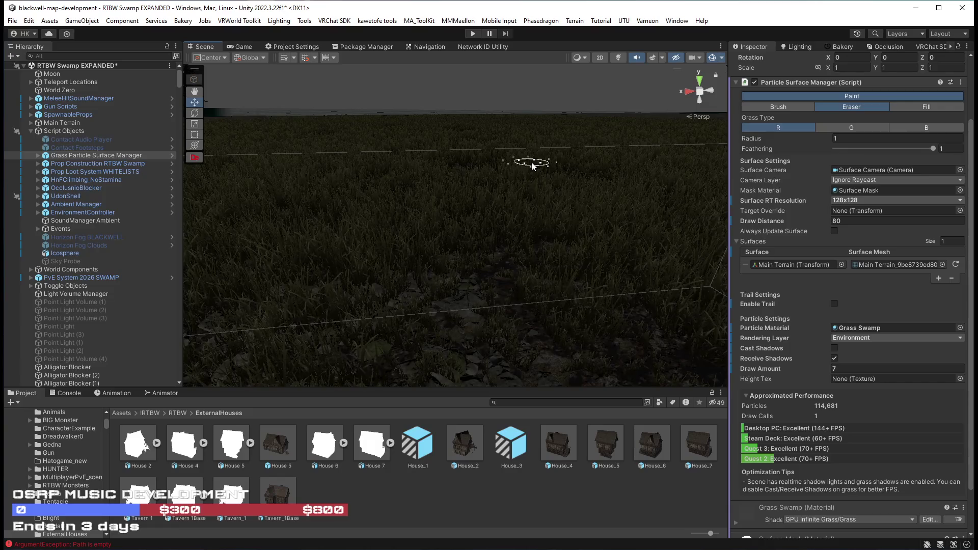
left_click_drag(516, 169, 463, 216)
mouse_move(321, 215)
left_mouse_down()
mouse_move(294, 179)
mouse_move(178, 219)
left_mouse_up()
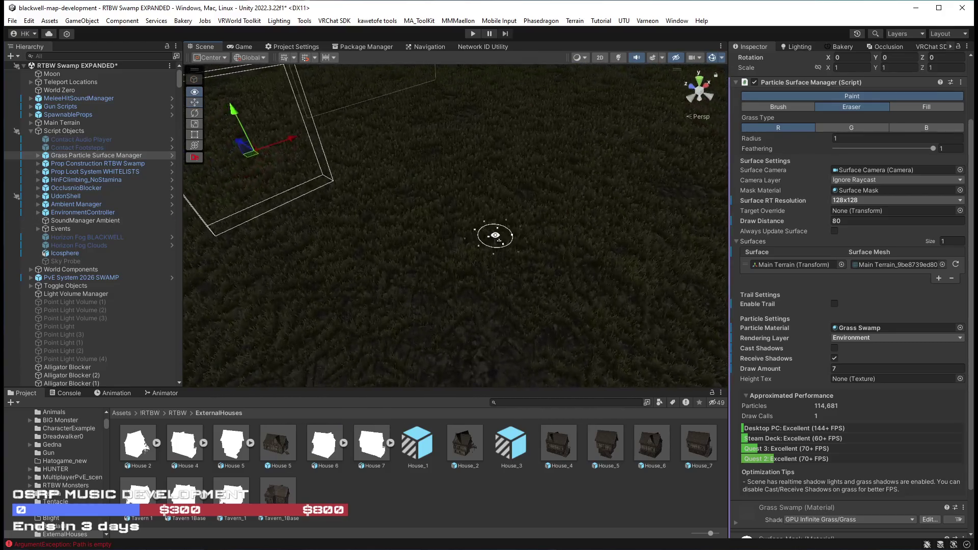
left_click_drag(495, 236, 464, 217)
left_click_drag(575, 220, 197, 233)
mouse_move(420, 235)
left_mouse_down()
mouse_move(432, 198)
mouse_move(410, 185)
mouse_move(392, 203)
mouse_move(403, 247)
mouse_move(492, 273)
left_mouse_up()
left_click_drag(264, 230, 344, 151)
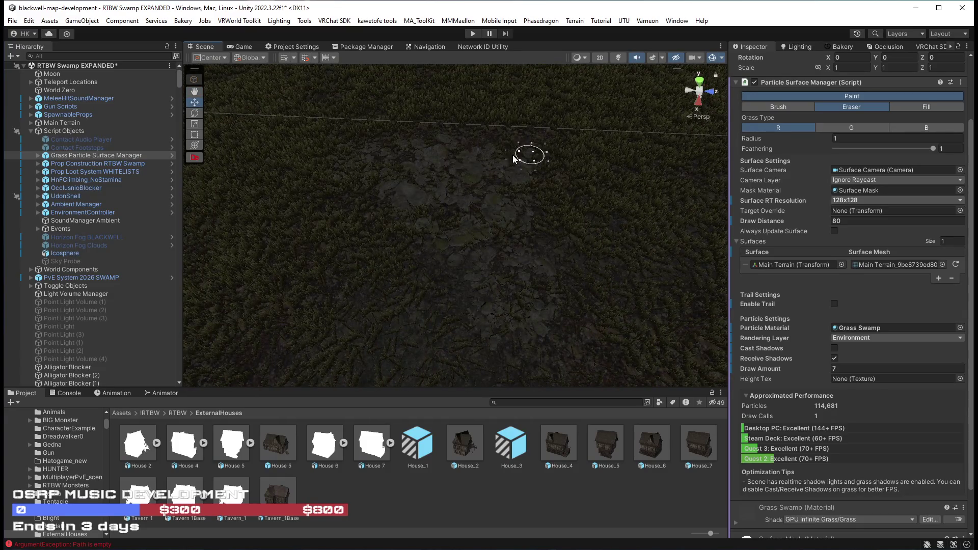
left_click_drag(363, 205, 298, 191)
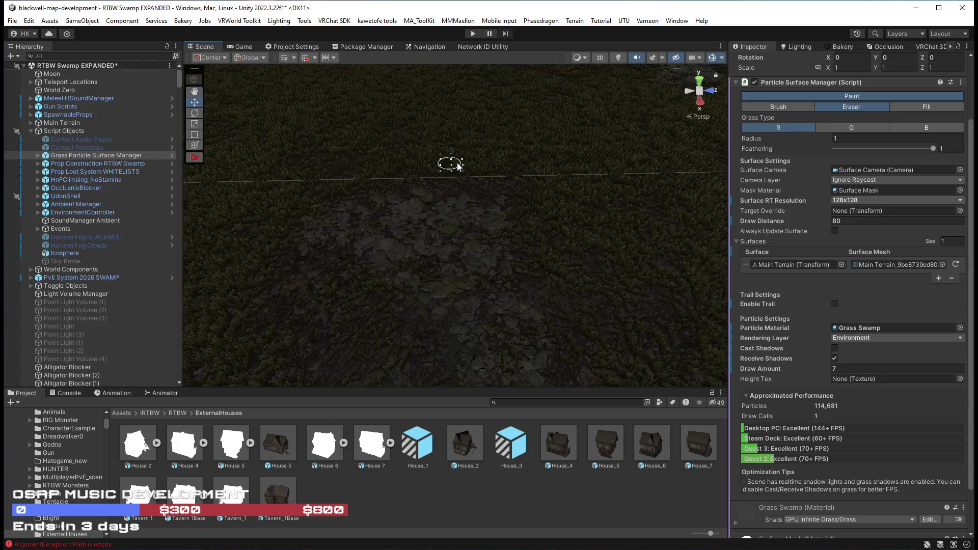
mouse_move(591, 125)
left_mouse_down()
mouse_move(535, 83)
mouse_move(293, 129)
left_mouse_up()
mouse_move(480, 216)
left_mouse_down()
mouse_move(591, 231)
mouse_move(420, 163)
mouse_move(394, 190)
mouse_move(357, 203)
mouse_move(556, 198)
left_mouse_up()
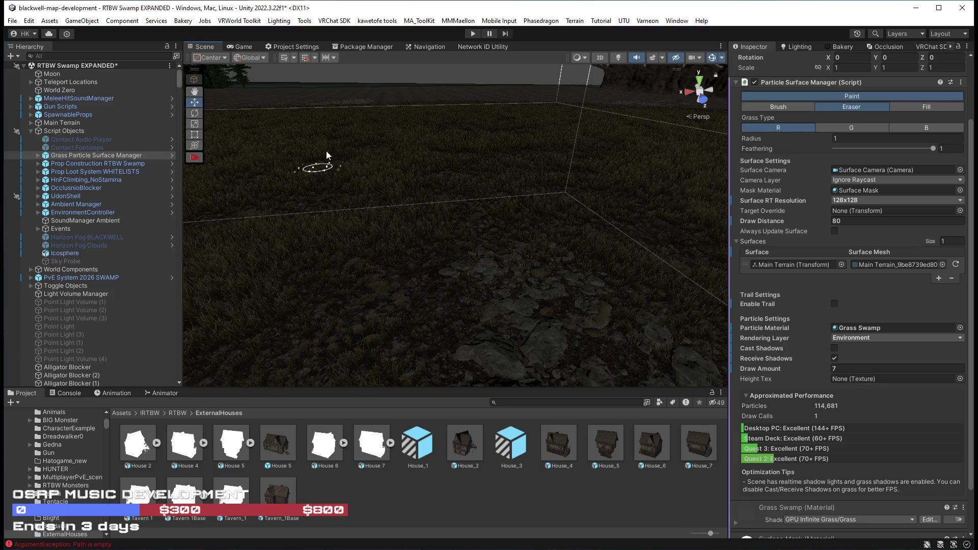
mouse_move(597, 126)
left_mouse_down()
mouse_move(678, 162)
mouse_move(637, 204)
left_mouse_up()
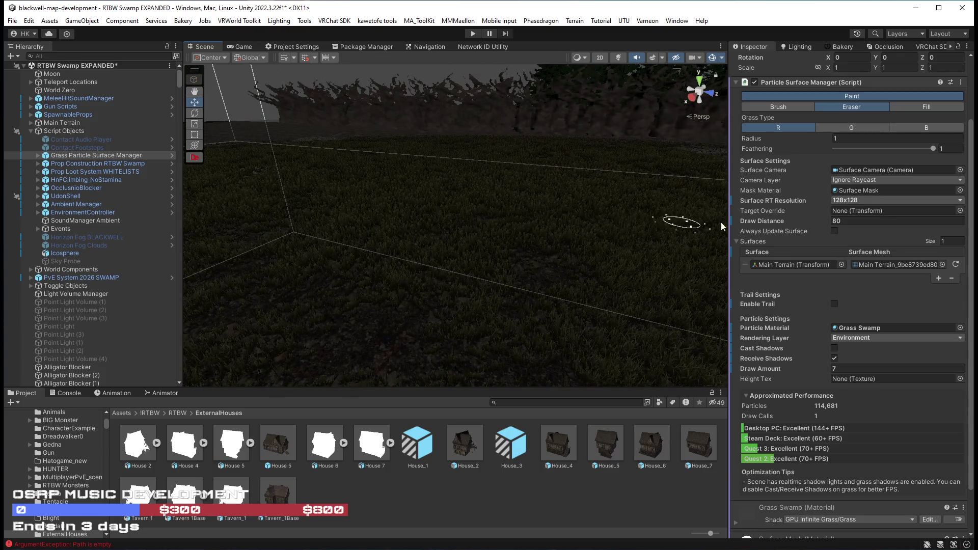
mouse_move(411, 160)
left_mouse_down()
mouse_move(655, 163)
mouse_move(666, 146)
mouse_move(661, 136)
mouse_move(598, 124)
mouse_move(585, 137)
mouse_move(612, 165)
mouse_move(538, 253)
mouse_move(649, 212)
mouse_move(375, 200)
mouse_move(235, 151)
mouse_move(316, 159)
mouse_move(18, 192)
mouse_move(879, 182)
mouse_move(161, 170)
mouse_move(198, 160)
left_mouse_up()
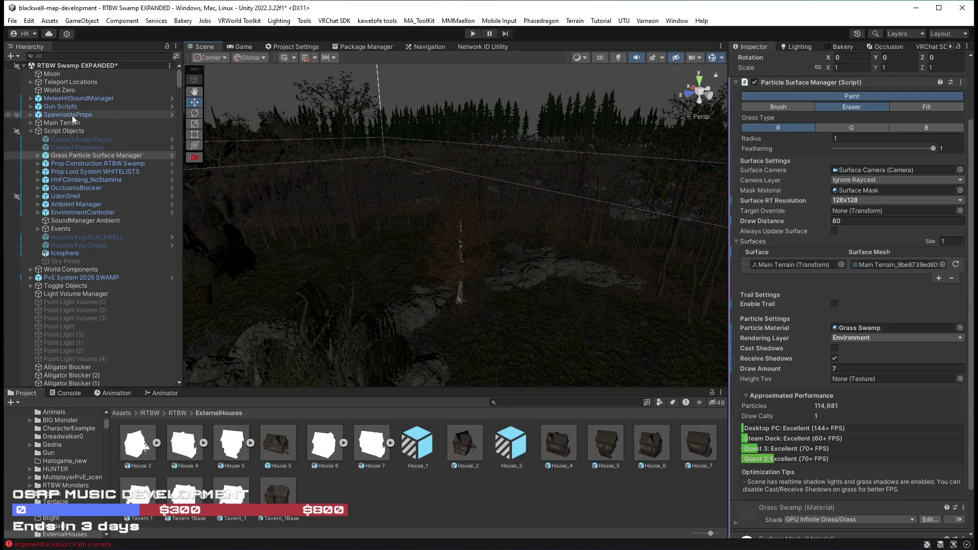
left_click(63, 123)
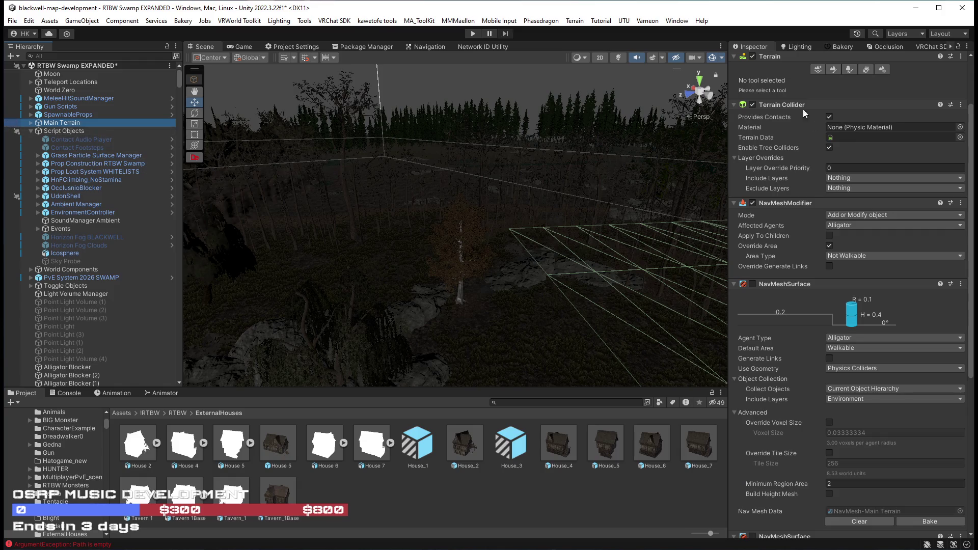
Set Main Terrain to Paint Texture with Brush Size 5 and the Dry Ground 01 layer
left_click(833, 69)
left_click(784, 82)
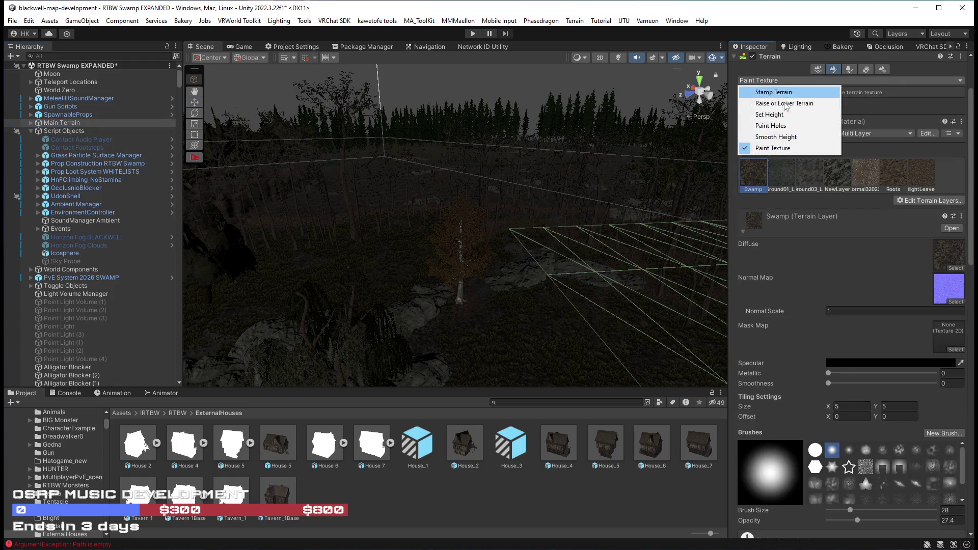
left_click(774, 148)
scroll(878, 384, "down", 3)
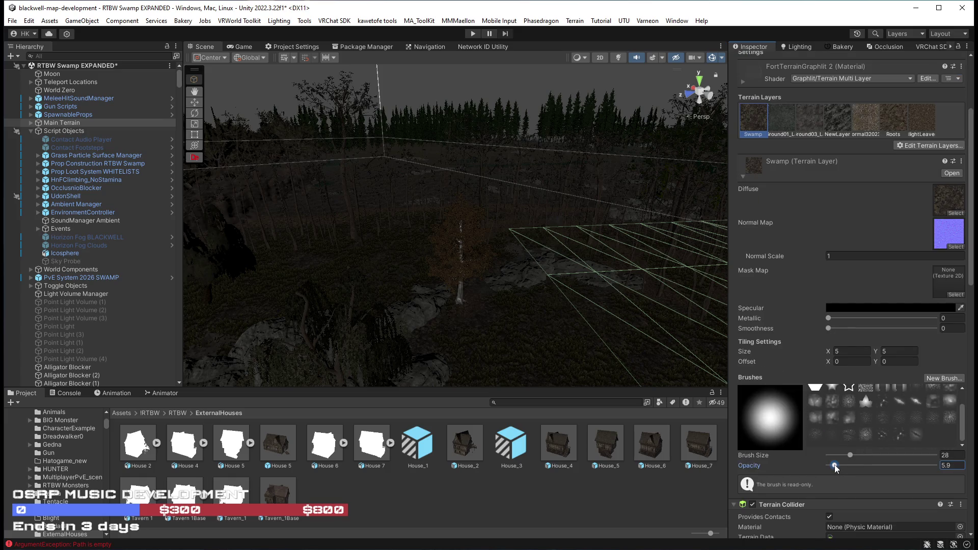
left_click(851, 457)
left_click(774, 121)
Inspect the rocky patch to be painted and select the New Layer terrain texture
mouse_move(511, 226)
left_mouse_down()
mouse_move(589, 277)
mouse_move(508, 269)
mouse_move(488, 276)
mouse_move(569, 312)
mouse_move(604, 310)
mouse_move(422, 330)
left_mouse_up()
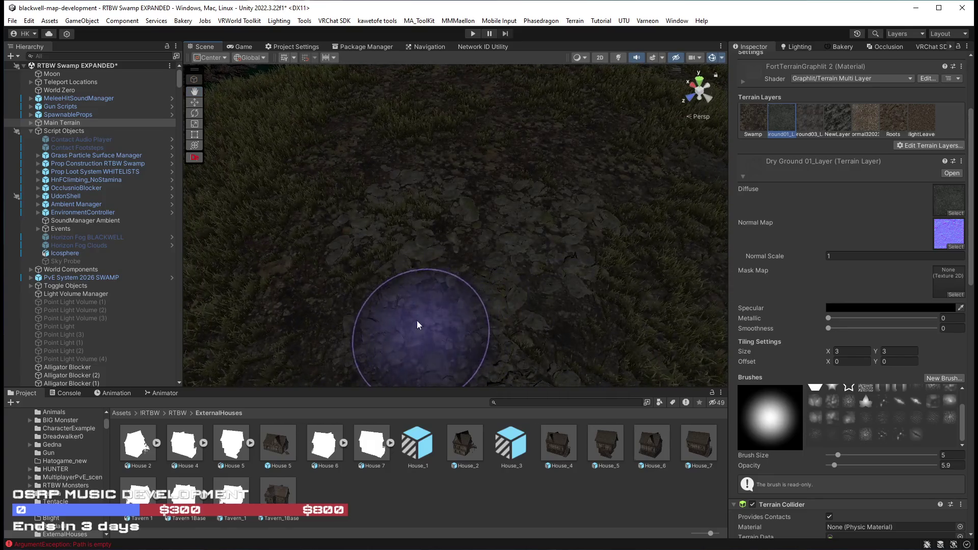
scroll(560, 347, "up", 5)
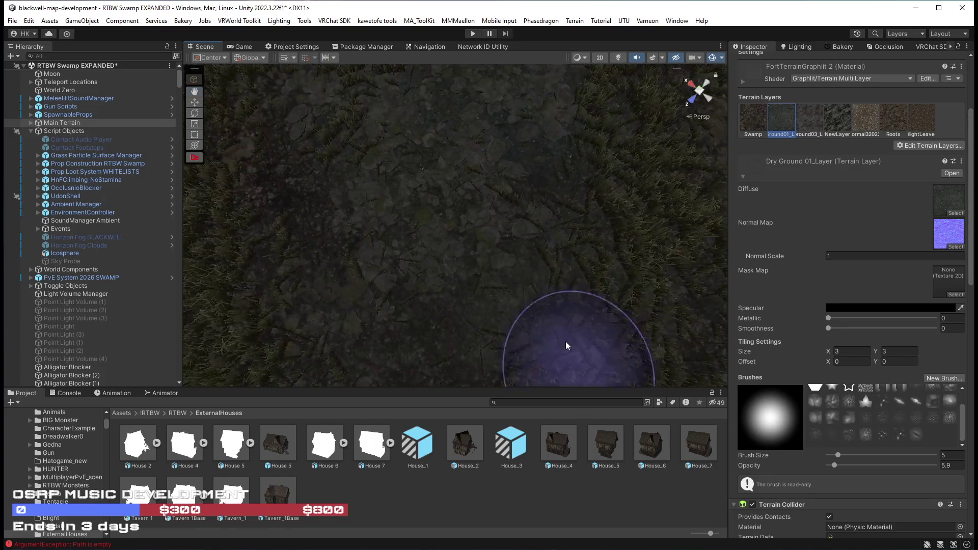
mouse_move(375, 277)
left_mouse_down()
mouse_move(478, 194)
mouse_move(442, 93)
mouse_move(397, 312)
mouse_move(524, 284)
mouse_move(376, 289)
left_mouse_up()
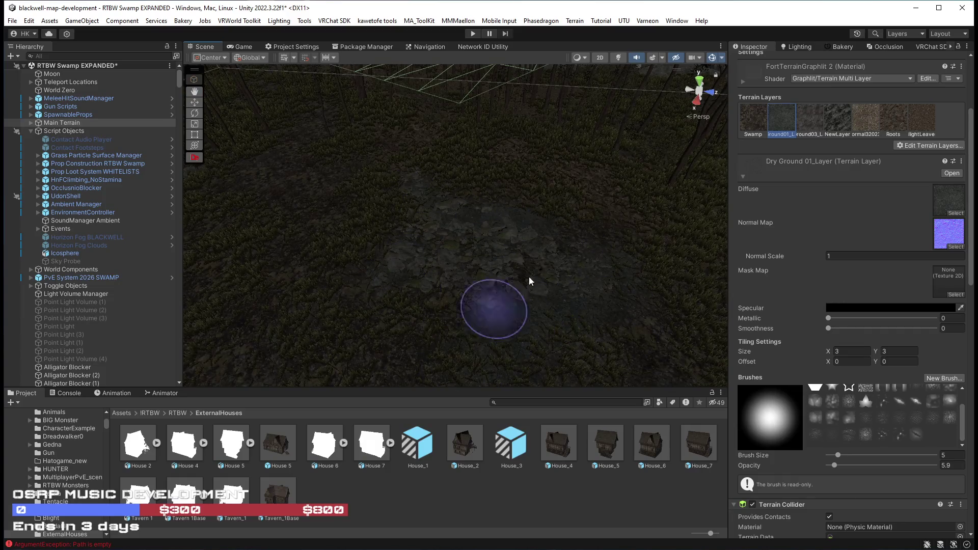
mouse_move(436, 284)
left_mouse_down()
mouse_move(491, 258)
mouse_move(500, 271)
mouse_move(535, 209)
mouse_move(563, 233)
mouse_move(472, 279)
left_mouse_up()
mouse_move(465, 170)
left_mouse_down()
mouse_move(807, 187)
mouse_move(459, 209)
left_mouse_up()
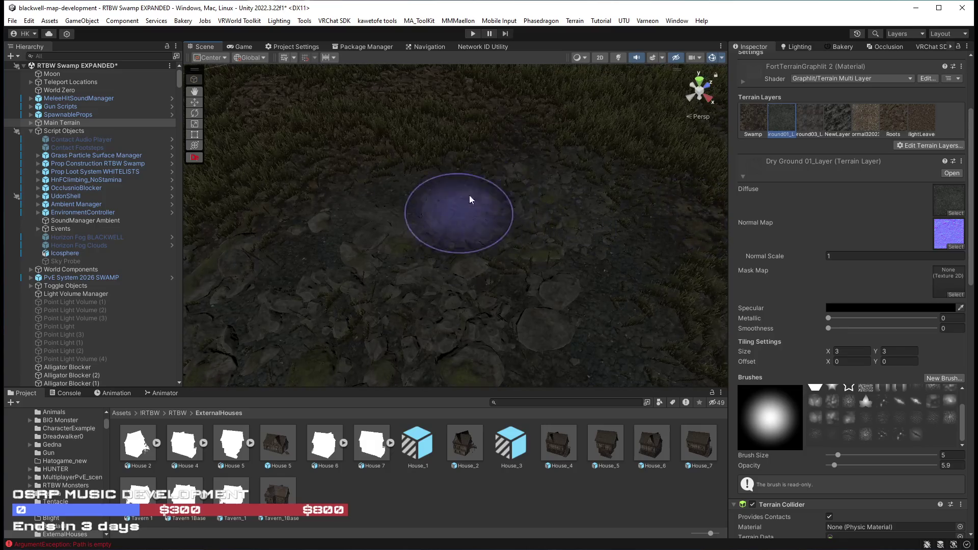
mouse_move(518, 185)
left_mouse_down()
mouse_move(242, 190)
mouse_move(145, 220)
left_mouse_up()
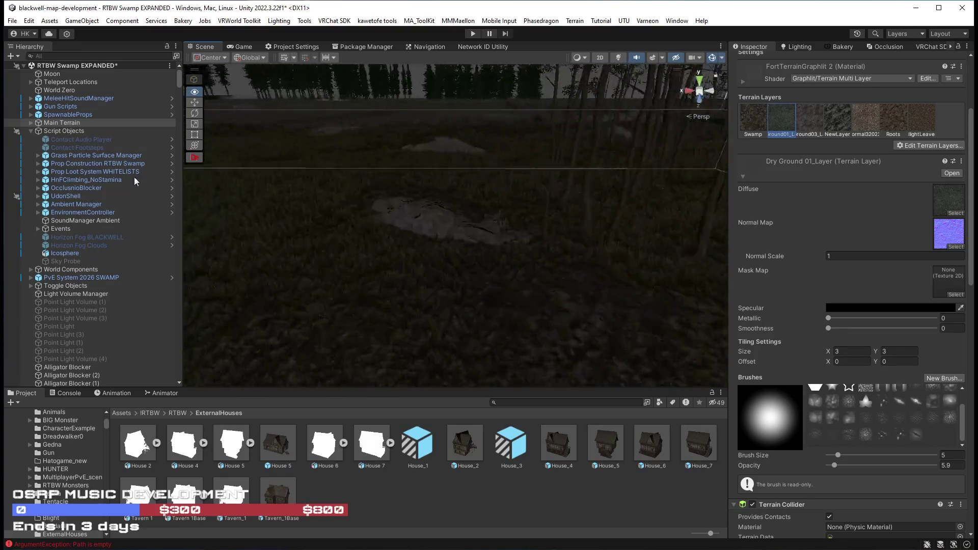
mouse_move(491, 279)
left_mouse_down()
mouse_move(406, 201)
mouse_move(358, 238)
mouse_move(469, 255)
mouse_move(399, 280)
left_mouse_up()
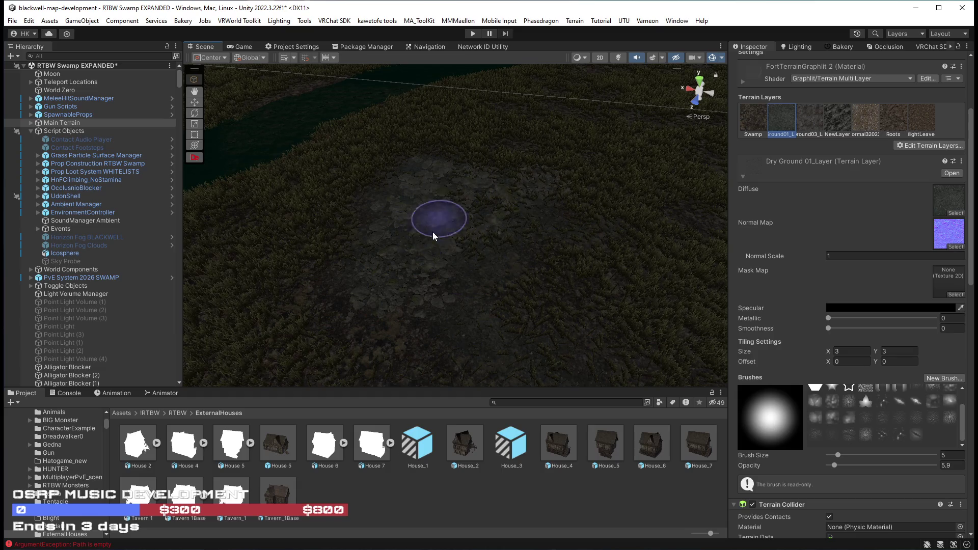
mouse_move(328, 334)
left_mouse_down()
mouse_move(479, 299)
mouse_move(380, 239)
mouse_move(383, 261)
mouse_move(452, 268)
mouse_move(420, 290)
mouse_move(299, 299)
mouse_move(588, 280)
mouse_move(635, 309)
mouse_move(578, 321)
left_mouse_up()
left_click(835, 124)
Set the New Layer tiling Size X and Y to 5
mouse_move(692, 326)
left_mouse_down()
mouse_move(524, 332)
mouse_move(519, 285)
mouse_move(530, 290)
left_mouse_up()
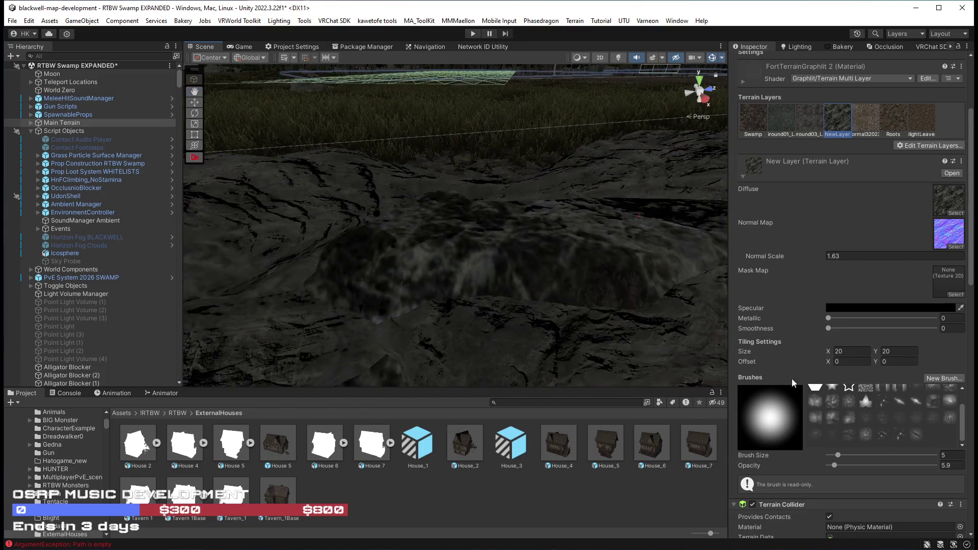
left_click_drag(829, 350, 671, 363)
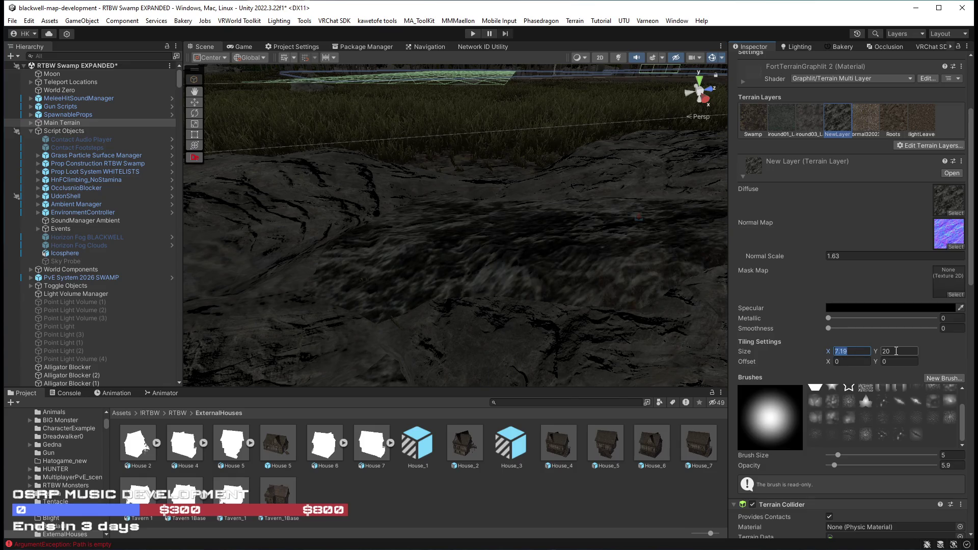
type("1")
key("Tab")
type("1")
left_click_drag(662, 306, 570, 285)
left_click(860, 353)
type("5")
key("Tab")
type("5")
Check the retiled rock texture's scale, then reselect the Dry Ground 01 layer
left_click_drag(636, 296, 505, 219)
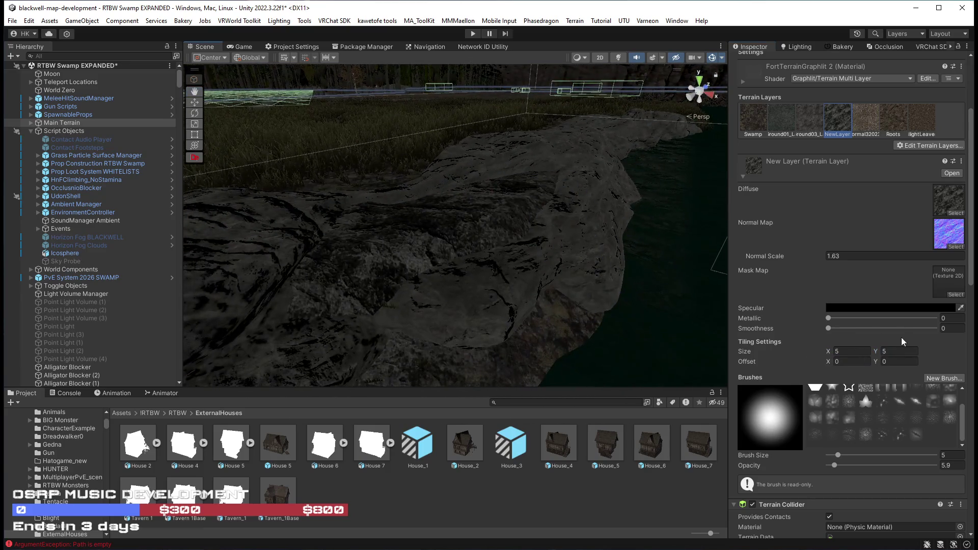
mouse_move(513, 257)
left_mouse_down()
mouse_move(594, 264)
mouse_move(589, 280)
mouse_move(480, 310)
left_mouse_up()
mouse_move(484, 244)
left_mouse_down()
mouse_move(533, 258)
mouse_move(478, 265)
mouse_move(542, 312)
left_mouse_up()
mouse_move(483, 195)
left_mouse_down()
mouse_move(465, 166)
mouse_move(581, 224)
left_mouse_up()
left_click(781, 120)
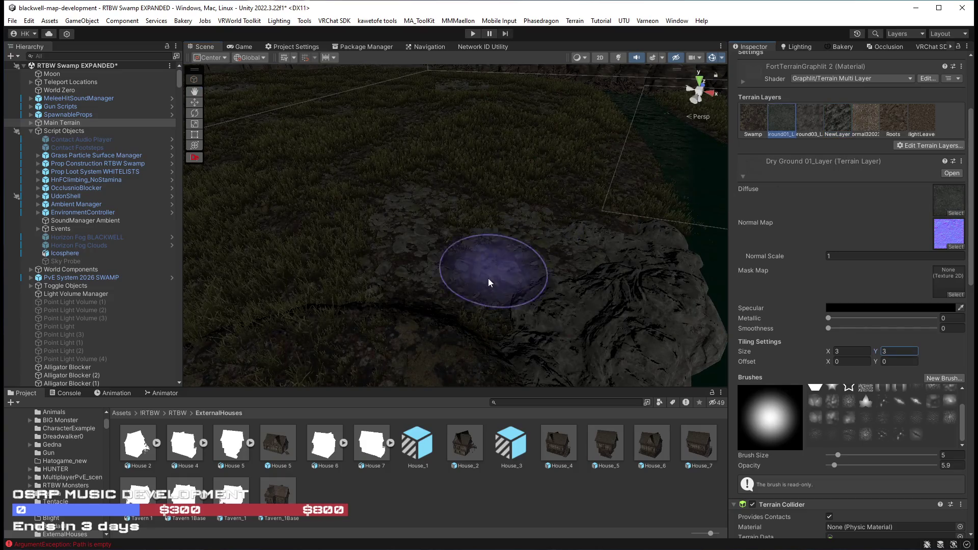
Paint Dry Ground 01 over the rocky patch and reselect Main Terrain for tree painting
mouse_move(526, 255)
left_mouse_down()
mouse_move(628, 261)
mouse_move(621, 240)
mouse_move(468, 317)
mouse_move(349, 284)
mouse_move(240, 301)
mouse_move(85, 285)
mouse_move(117, 334)
left_mouse_up()
mouse_move(406, 214)
left_mouse_down()
mouse_move(524, 234)
mouse_move(478, 265)
mouse_move(388, 284)
mouse_move(524, 253)
mouse_move(437, 263)
mouse_move(325, 239)
mouse_move(375, 221)
mouse_move(367, 203)
mouse_move(342, 220)
mouse_move(356, 236)
mouse_move(452, 244)
mouse_move(480, 231)
mouse_move(404, 236)
mouse_move(406, 264)
mouse_move(418, 257)
left_mouse_up()
mouse_move(585, 168)
left_mouse_down()
mouse_move(524, 220)
mouse_move(574, 214)
mouse_move(566, 211)
left_mouse_up()
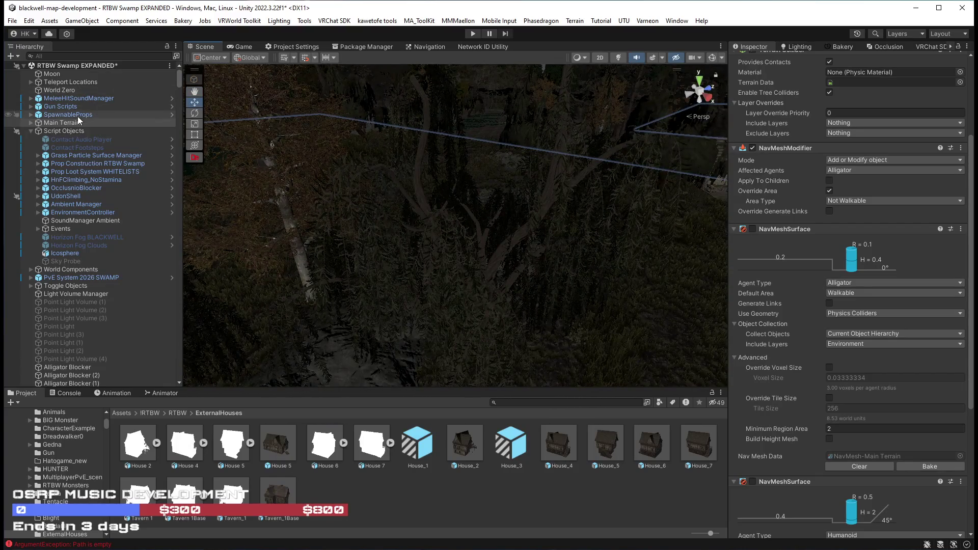
left_click(59, 122)
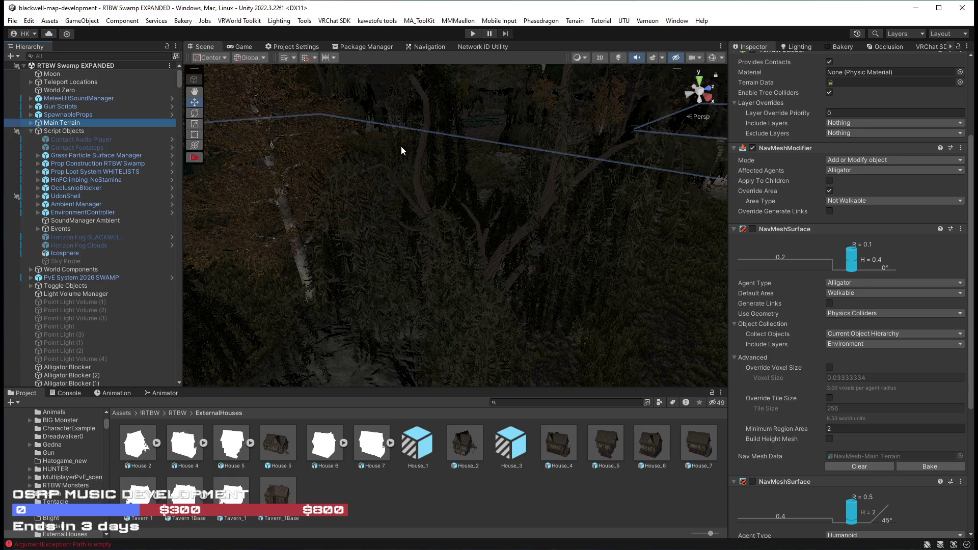
scroll(813, 225, "up", 5)
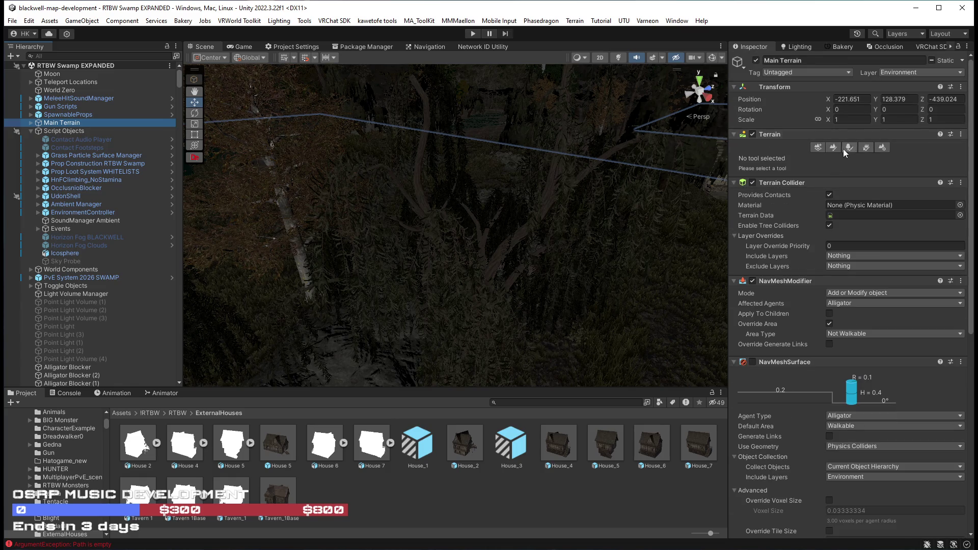
left_click(848, 148)
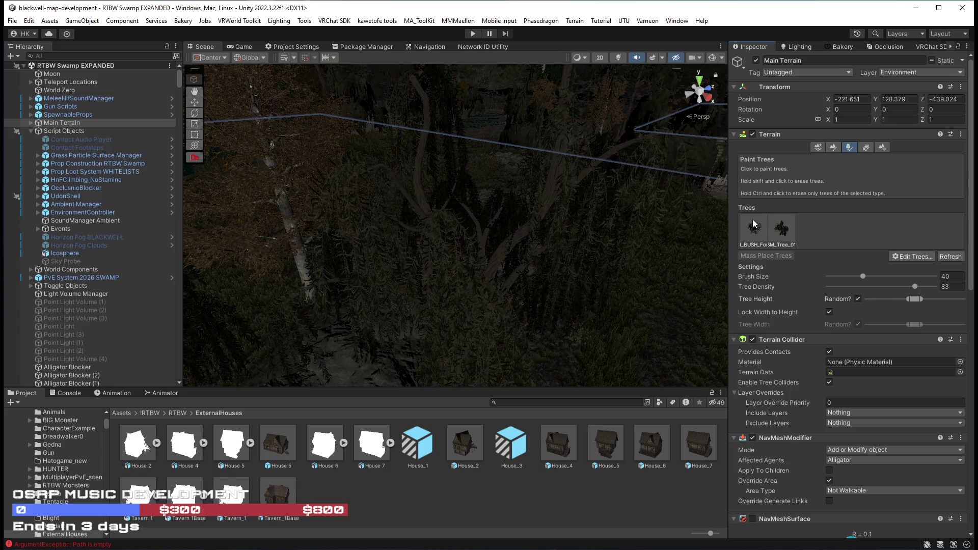
left_click(783, 232)
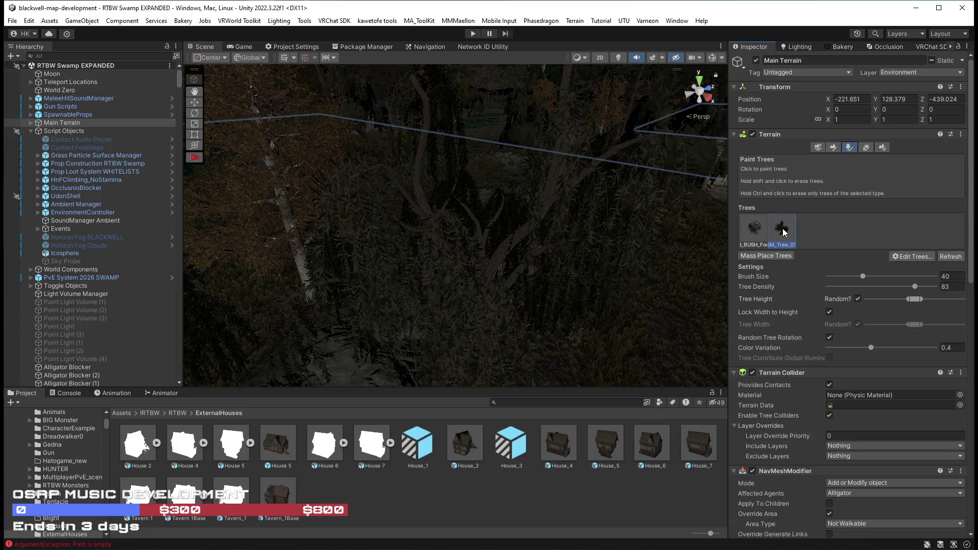
mouse_move(651, 264)
left_mouse_down()
mouse_move(506, 247)
mouse_move(428, 218)
mouse_move(295, 221)
mouse_move(362, 226)
mouse_move(371, 246)
mouse_move(474, 220)
mouse_move(544, 167)
mouse_move(534, 192)
mouse_move(345, 192)
left_mouse_up()
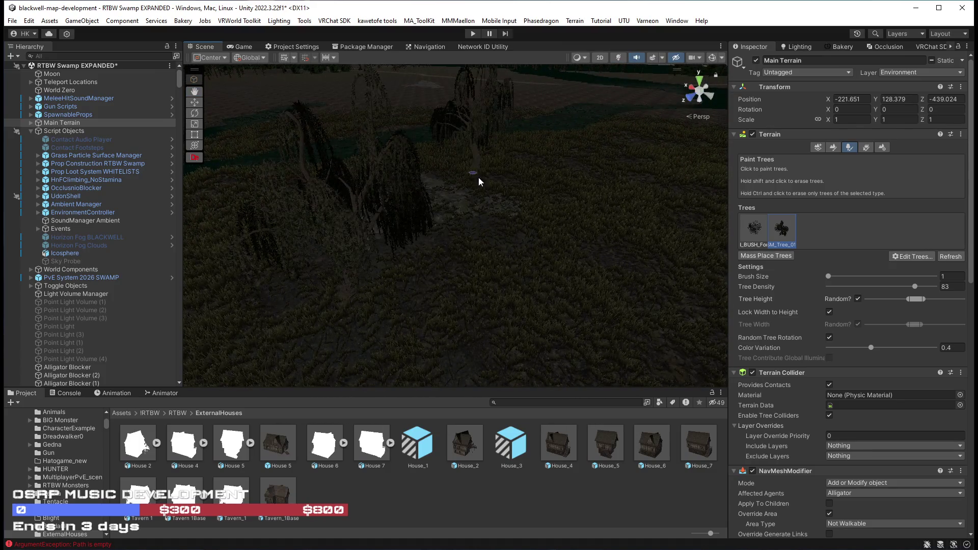
mouse_move(553, 219)
left_mouse_down()
mouse_move(482, 190)
mouse_move(455, 231)
left_mouse_up()
left_click_drag(446, 273, 739, 234)
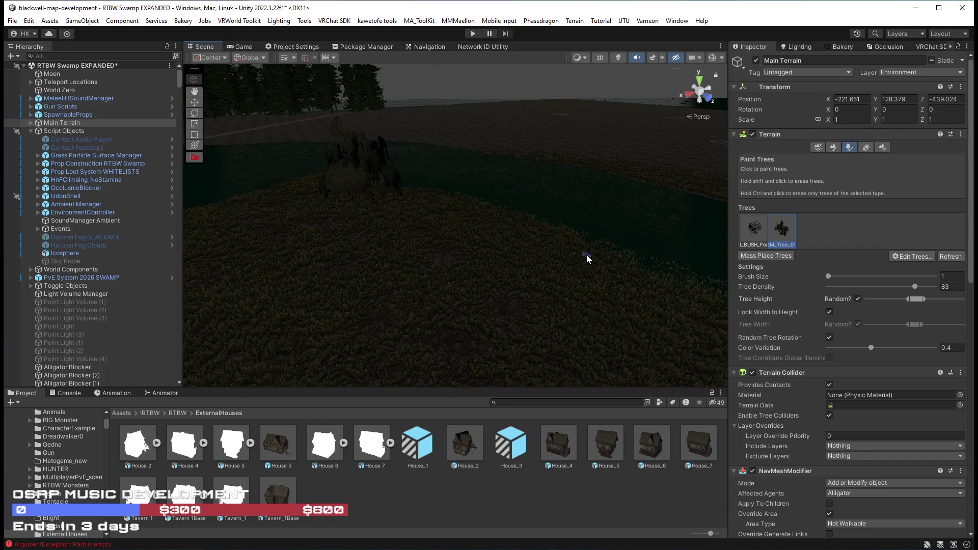
left_click_drag(587, 258, 778, 265)
left_click_drag(546, 226, 670, 210)
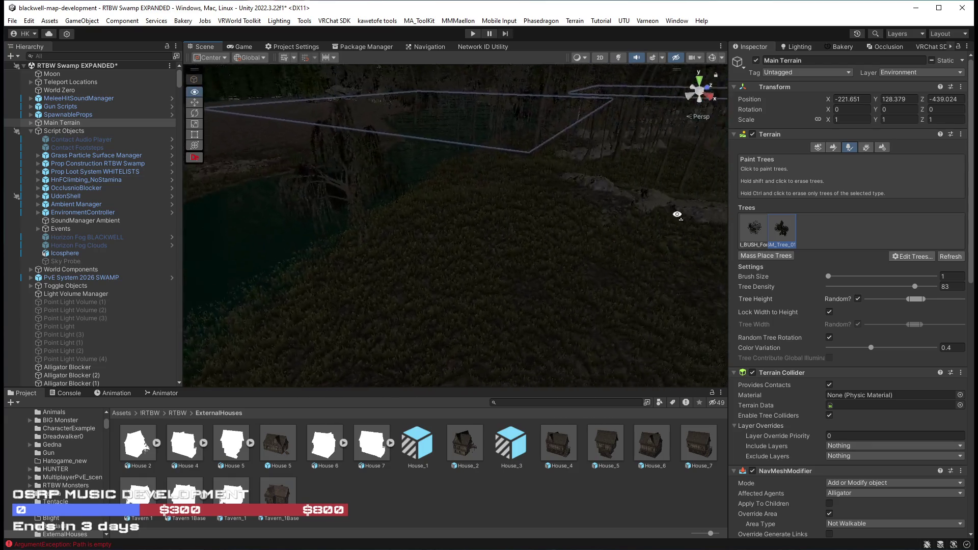
mouse_move(478, 213)
left_mouse_down()
mouse_move(574, 188)
mouse_move(533, 250)
mouse_move(503, 194)
left_mouse_up()
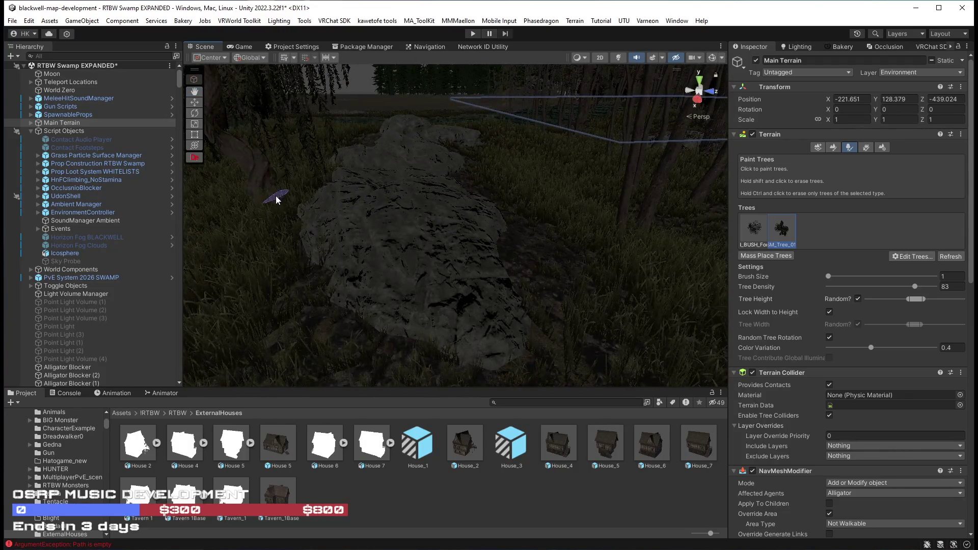
mouse_move(258, 212)
left_mouse_down()
mouse_move(405, 224)
mouse_move(406, 178)
mouse_move(245, 179)
mouse_move(862, 150)
mouse_move(149, 153)
left_mouse_up()
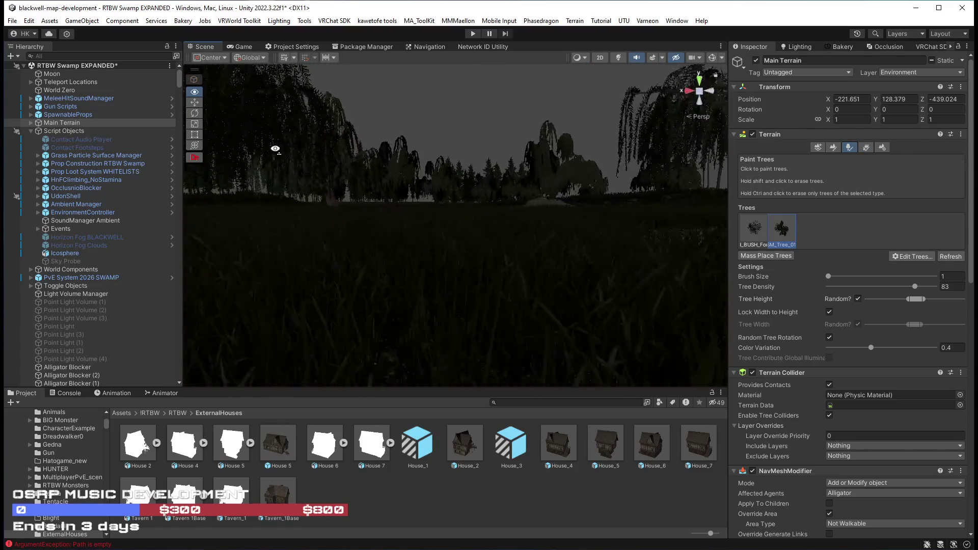
mouse_move(284, 158)
left_mouse_down()
mouse_move(284, 168)
mouse_move(578, 169)
mouse_move(542, 151)
mouse_move(485, 190)
mouse_move(551, 144)
mouse_move(457, 146)
mouse_move(461, 173)
mouse_move(411, 178)
left_mouse_up()
Pick the bush prototype and widen the random Tree Height range by moving its minimum
left_click(755, 228)
mouse_move(520, 255)
left_mouse_down()
mouse_move(631, 244)
mouse_move(677, 254)
left_mouse_up()
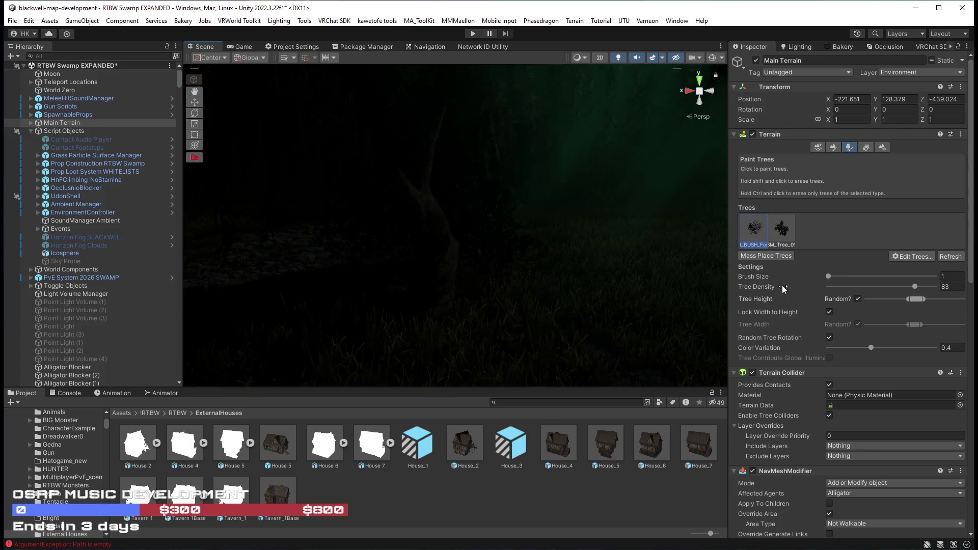
left_click(907, 299)
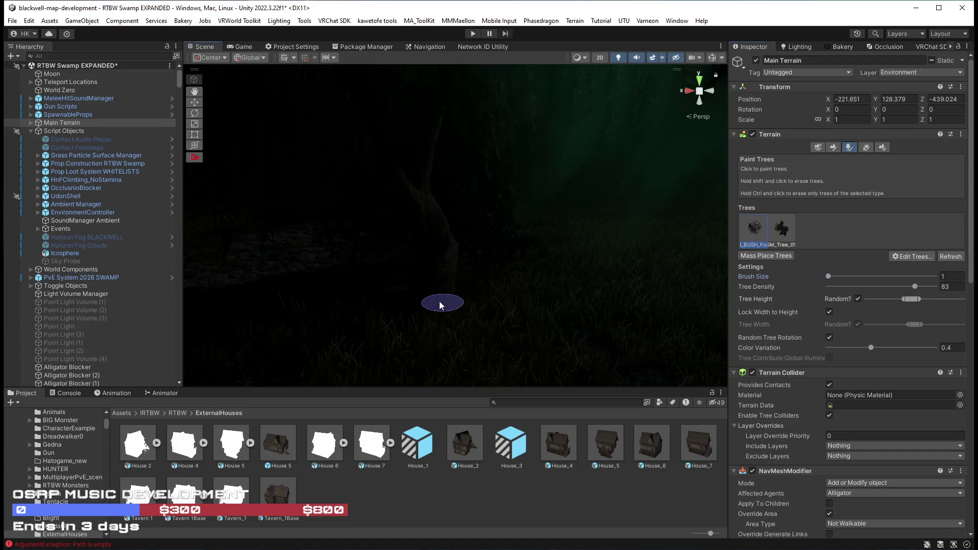
mouse_move(464, 280)
left_mouse_down()
mouse_move(531, 284)
mouse_move(258, 270)
mouse_move(735, 284)
mouse_move(688, 264)
mouse_move(565, 253)
mouse_move(646, 242)
mouse_move(614, 252)
left_mouse_up()
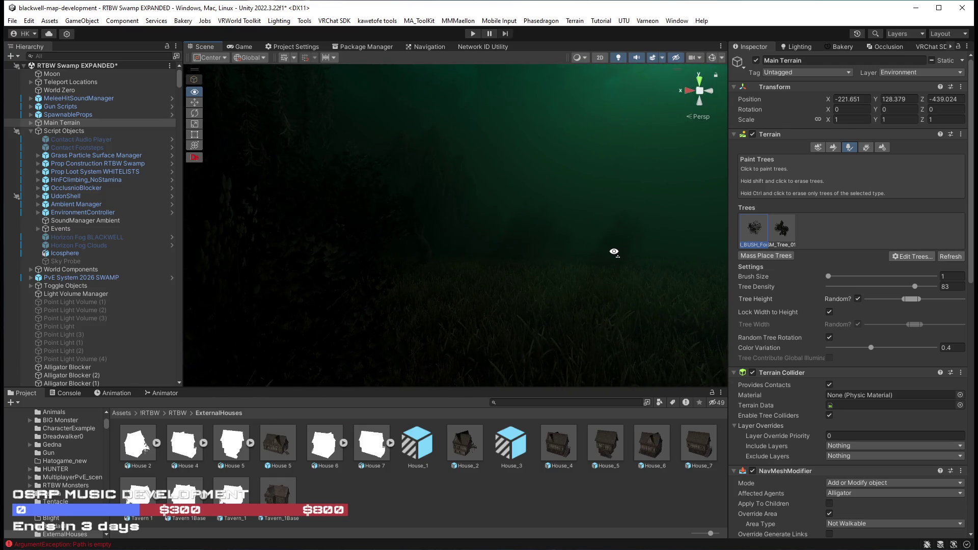
mouse_move(528, 270)
left_mouse_down()
mouse_move(502, 266)
mouse_move(515, 322)
left_mouse_up()
left_click_drag(498, 270, 465, 265)
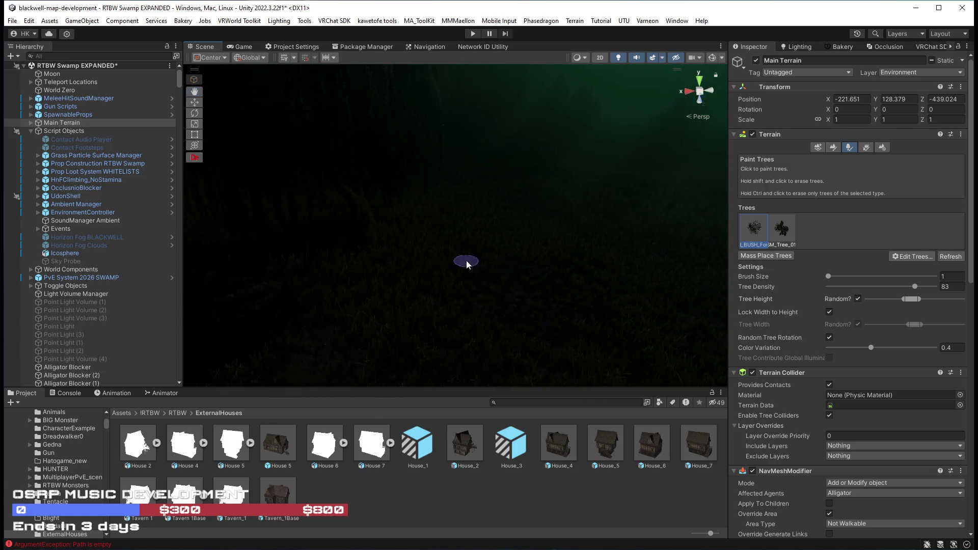
left_click_drag(905, 300, 901, 300)
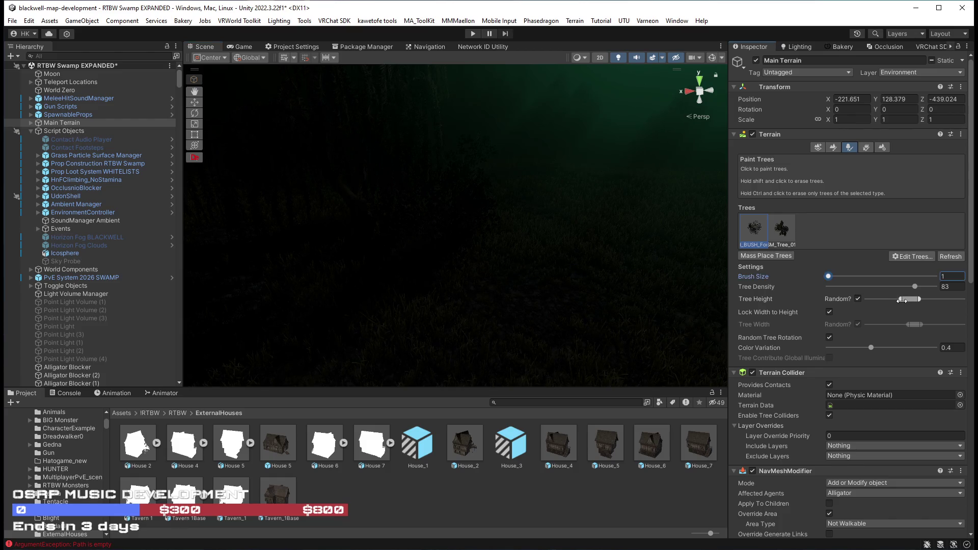
left_click(448, 252)
mouse_move(448, 251)
left_mouse_down()
mouse_move(576, 236)
mouse_move(497, 236)
mouse_move(528, 205)
mouse_move(598, 209)
mouse_move(589, 190)
mouse_move(633, 184)
mouse_move(845, 266)
left_mouse_up()
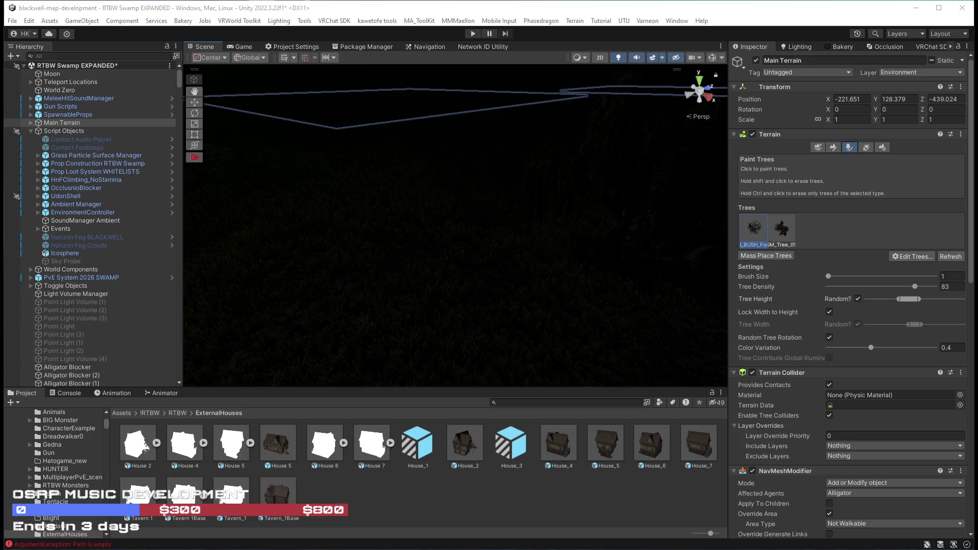
mouse_move(499, 258)
left_mouse_down()
mouse_move(414, 233)
mouse_move(455, 238)
left_mouse_up()
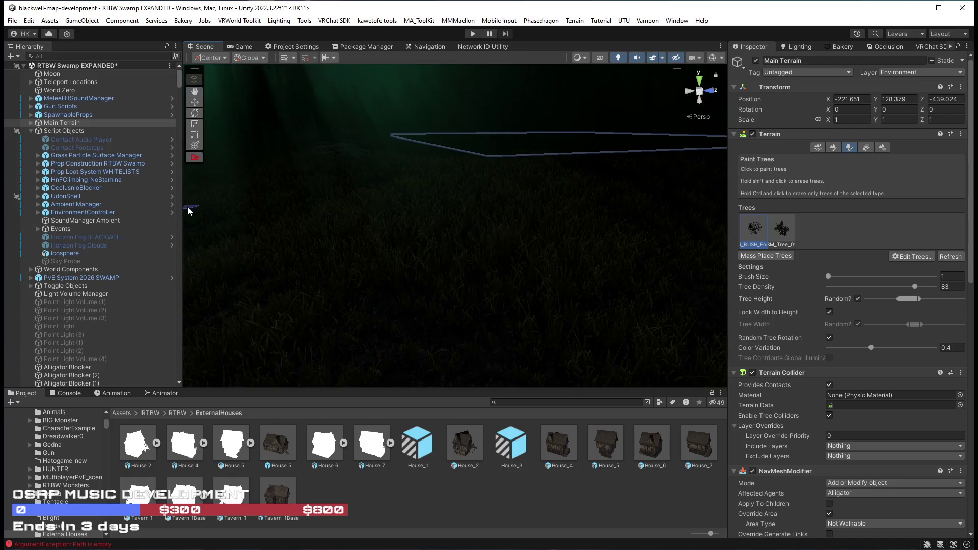
left_click_drag(183, 209, 172, 211)
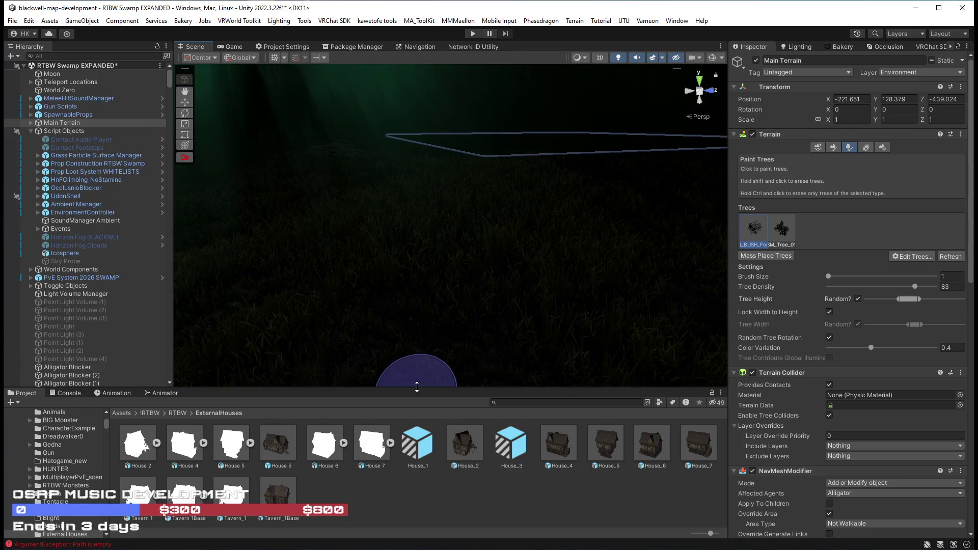
Shorten the Project panel, narrow the Inspector, and slightly narrow the random tree height range
left_click_drag(418, 388, 420, 403)
left_click_drag(726, 227, 736, 227)
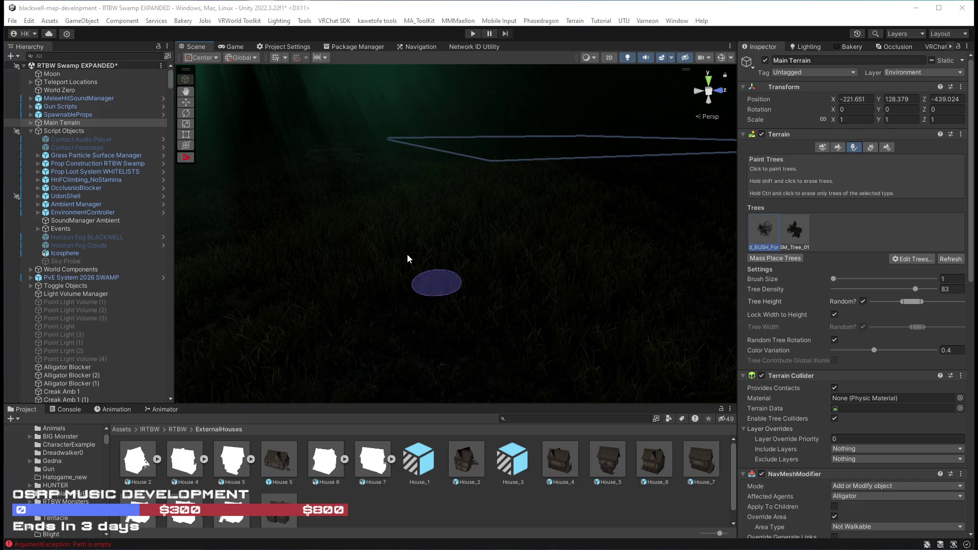
mouse_move(405, 253)
left_mouse_down()
mouse_move(429, 225)
mouse_move(383, 237)
mouse_move(472, 247)
mouse_move(485, 260)
mouse_move(218, 251)
mouse_move(452, 247)
mouse_move(453, 209)
mouse_move(418, 268)
mouse_move(342, 271)
mouse_move(360, 288)
mouse_move(341, 292)
mouse_move(361, 298)
left_mouse_up()
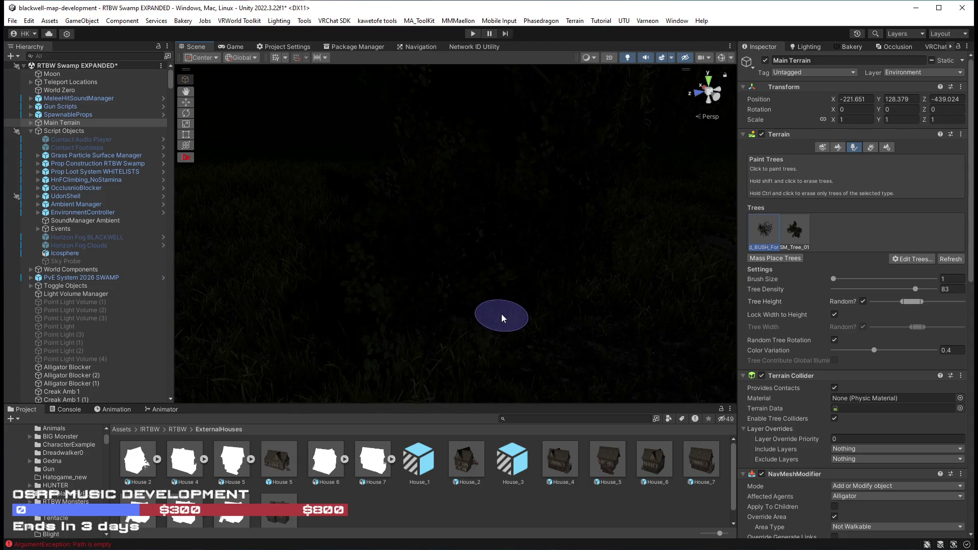
left_click_drag(502, 317, 384, 282)
left_click_drag(920, 302, 917, 303)
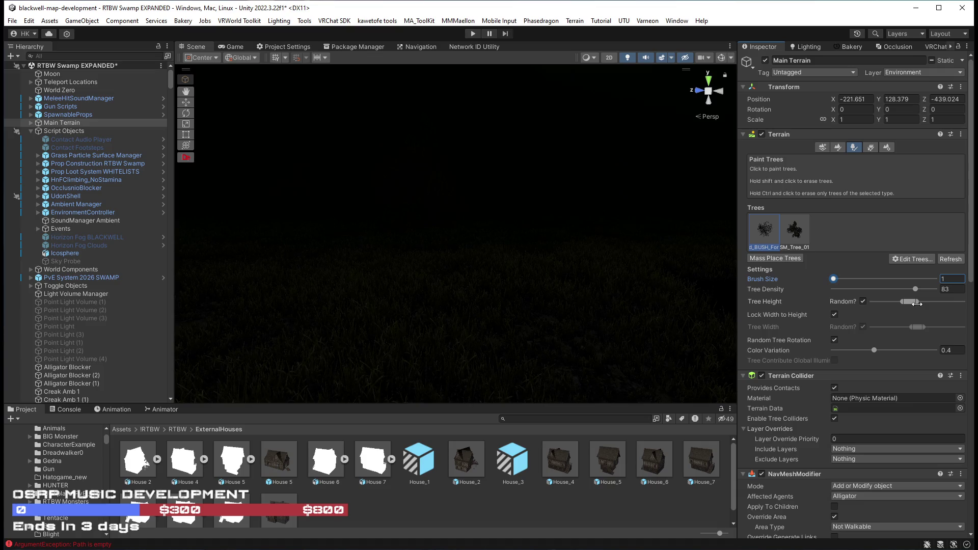
left_click_drag(316, 240, 395, 255)
mouse_move(326, 268)
left_mouse_down()
mouse_move(502, 211)
mouse_move(518, 224)
mouse_move(489, 248)
mouse_move(378, 262)
mouse_move(484, 269)
mouse_move(319, 247)
mouse_move(424, 253)
mouse_move(473, 273)
mouse_move(438, 249)
mouse_move(559, 253)
mouse_move(432, 233)
mouse_move(395, 259)
mouse_move(413, 275)
mouse_move(396, 275)
mouse_move(438, 259)
mouse_move(480, 275)
mouse_move(473, 289)
mouse_move(556, 277)
mouse_move(568, 259)
mouse_move(518, 258)
mouse_move(632, 255)
left_mouse_up()
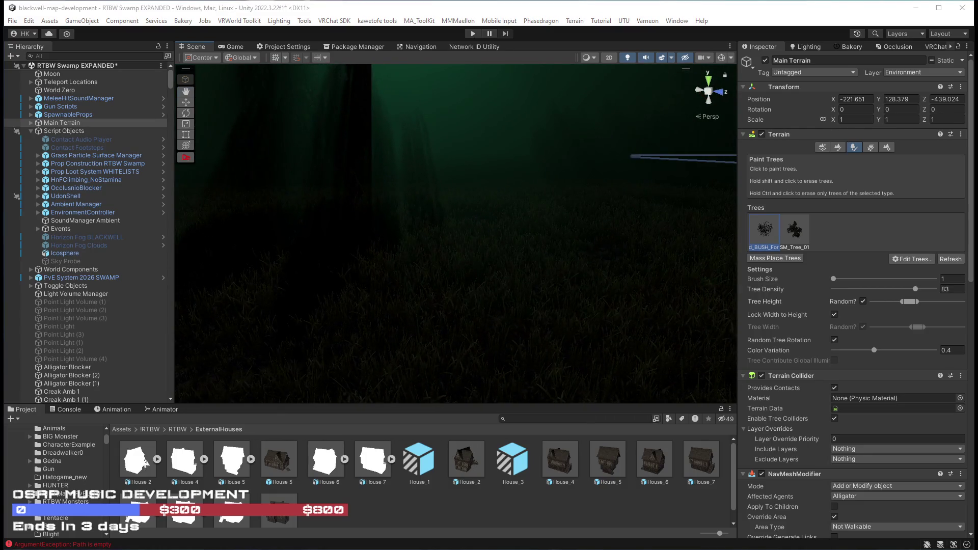
mouse_move(541, 291)
left_mouse_down()
mouse_move(603, 285)
mouse_move(605, 294)
mouse_move(467, 312)
mouse_move(694, 334)
mouse_move(419, 325)
mouse_move(468, 265)
mouse_move(107, 237)
mouse_move(182, 214)
mouse_move(459, 246)
mouse_move(398, 243)
mouse_move(304, 258)
mouse_move(550, 284)
mouse_move(383, 266)
mouse_move(415, 283)
mouse_move(382, 273)
mouse_move(233, 291)
mouse_move(383, 311)
mouse_move(423, 275)
mouse_move(436, 227)
mouse_move(502, 246)
mouse_move(493, 267)
mouse_move(430, 290)
mouse_move(421, 310)
mouse_move(438, 323)
mouse_move(445, 312)
mouse_move(679, 279)
mouse_move(624, 276)
left_mouse_up()
mouse_move(541, 272)
left_mouse_down()
mouse_move(388, 240)
mouse_move(559, 270)
mouse_move(522, 290)
mouse_move(459, 286)
left_mouse_up()
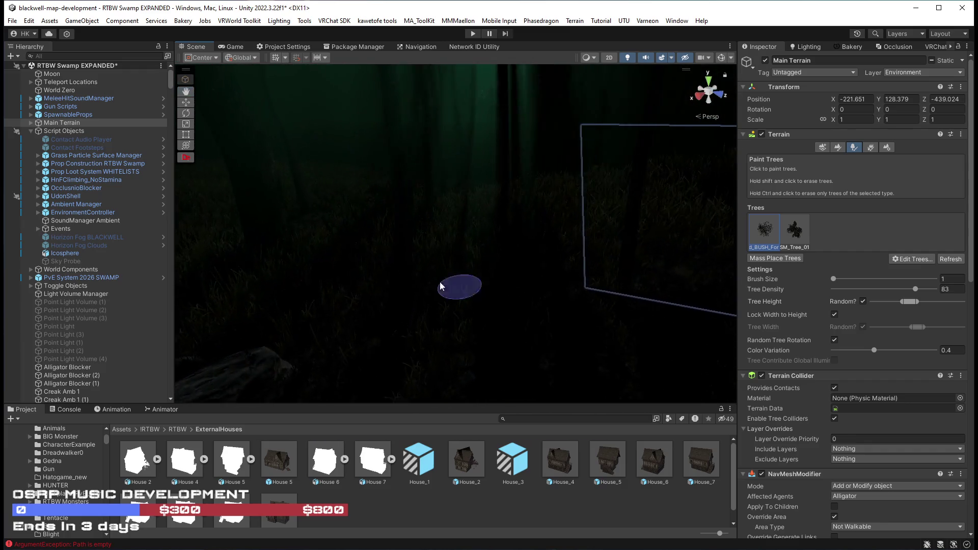
mouse_move(353, 258)
left_mouse_down()
mouse_move(449, 283)
mouse_move(436, 251)
mouse_move(268, 264)
mouse_move(194, 189)
left_mouse_up()
mouse_move(101, 237)
left_mouse_down()
mouse_move(428, 223)
mouse_move(548, 244)
mouse_move(531, 246)
left_mouse_up()
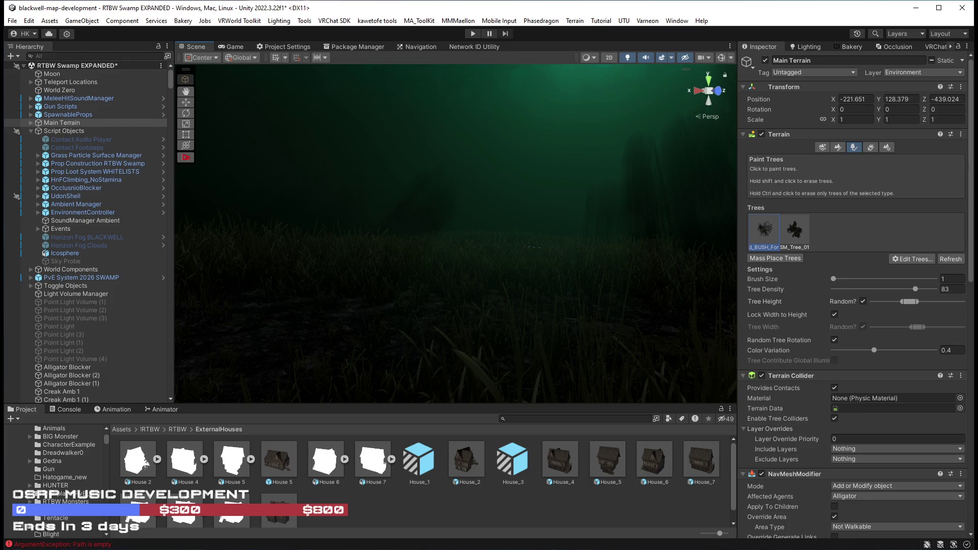
key("ctrl+s")
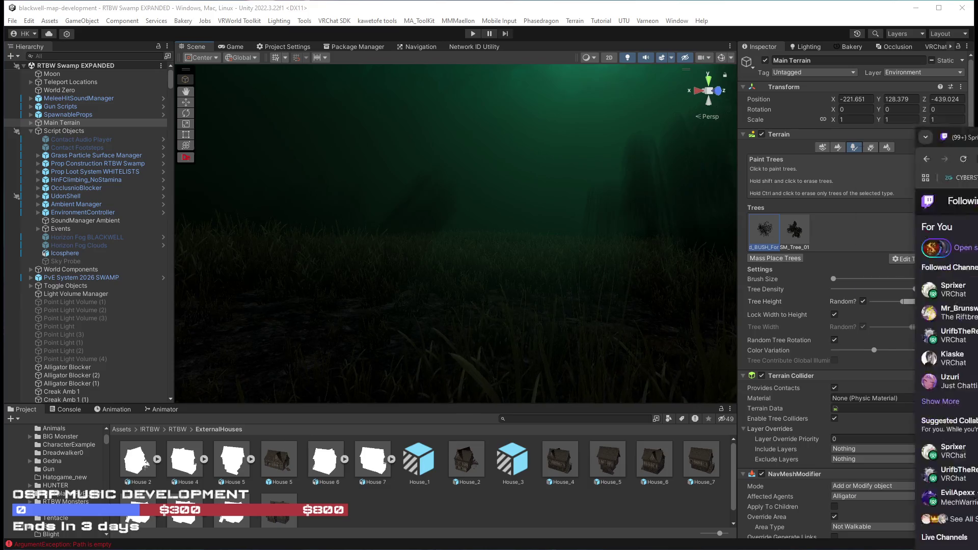
Raise the Twitch stream volume to about 68% and play it fullscreen
key("alt+Tab")
mouse_move(174, 460)
left_mouse_down()
mouse_move(211, 460)
mouse_move(168, 461)
mouse_move(207, 460)
mouse_move(195, 460)
left_mouse_up()
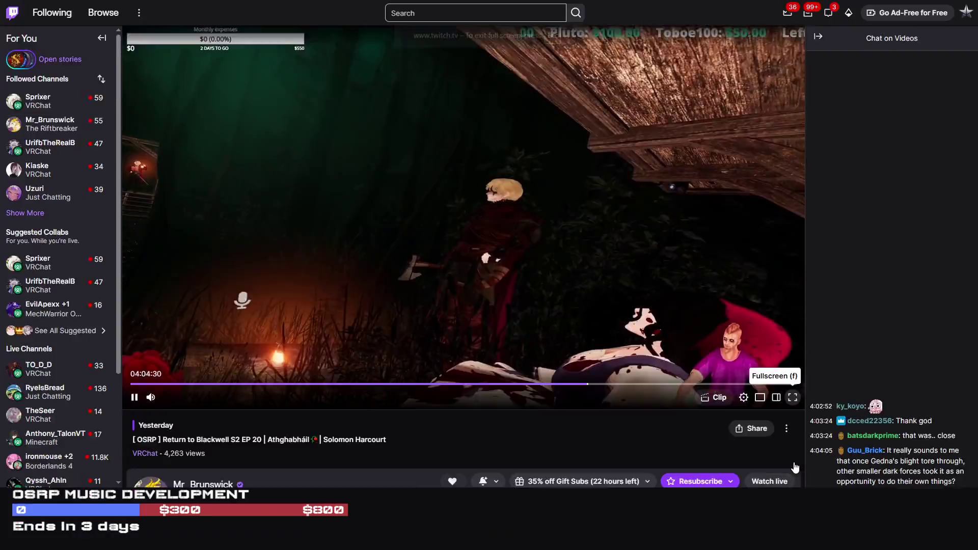
left_click(793, 459)
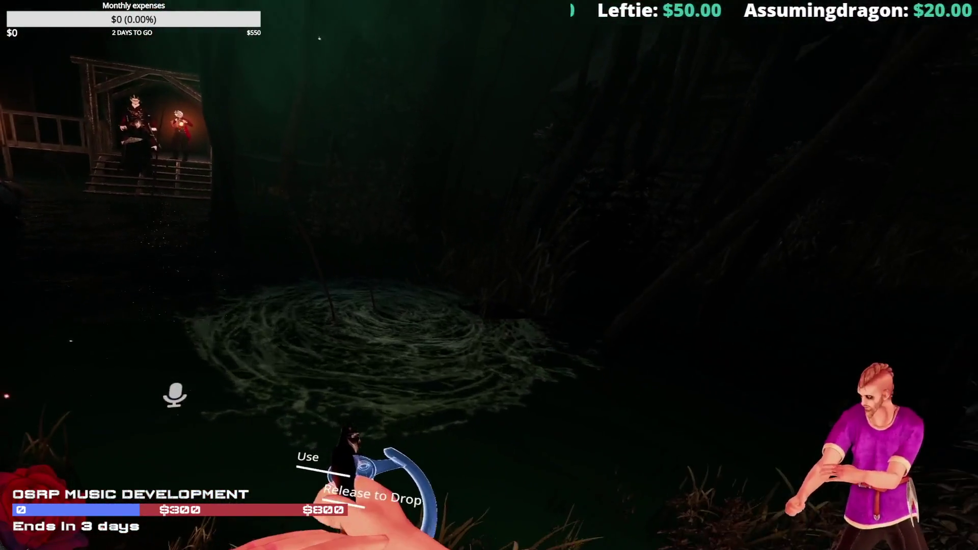
Pause the stream, leave fullscreen playback and close the browser
mouse_move(773, 353)
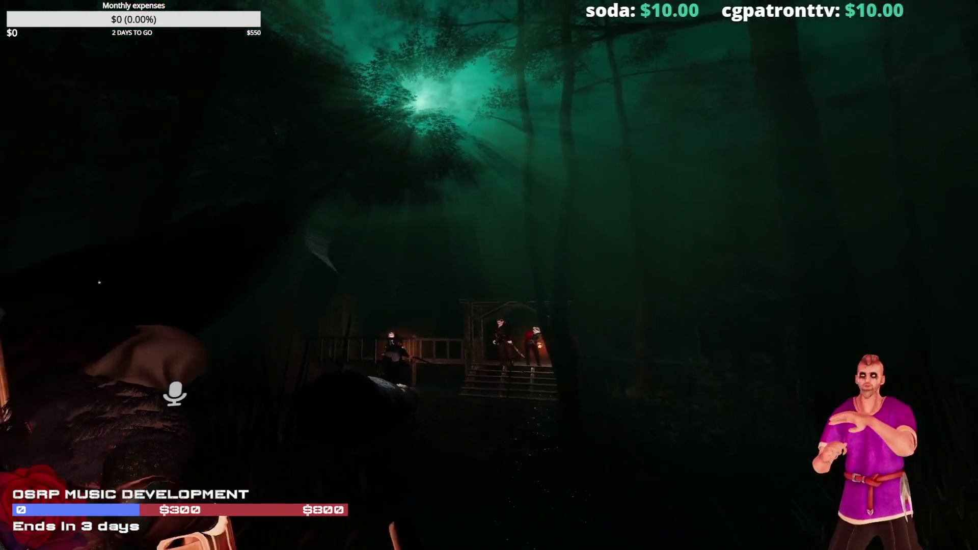
mouse_move(213, 356)
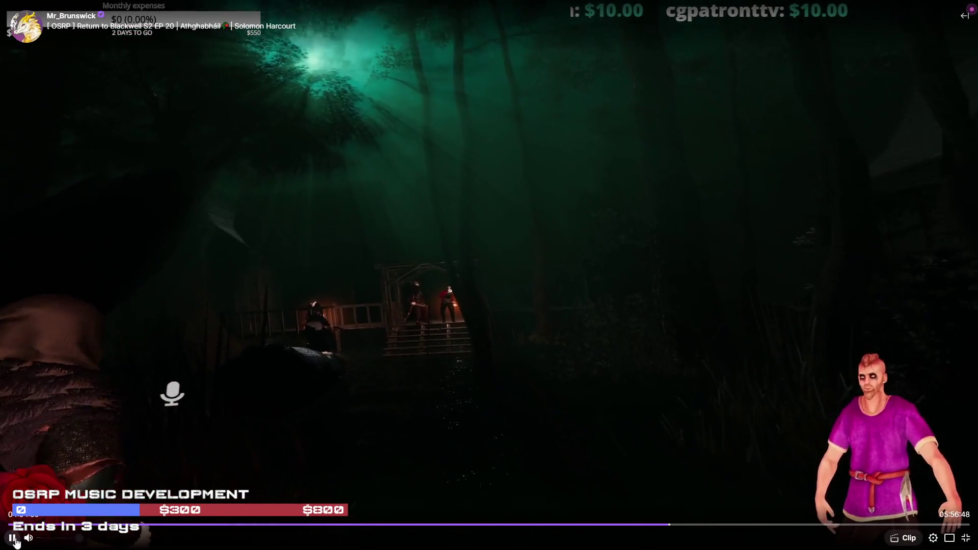
left_click(402, 334)
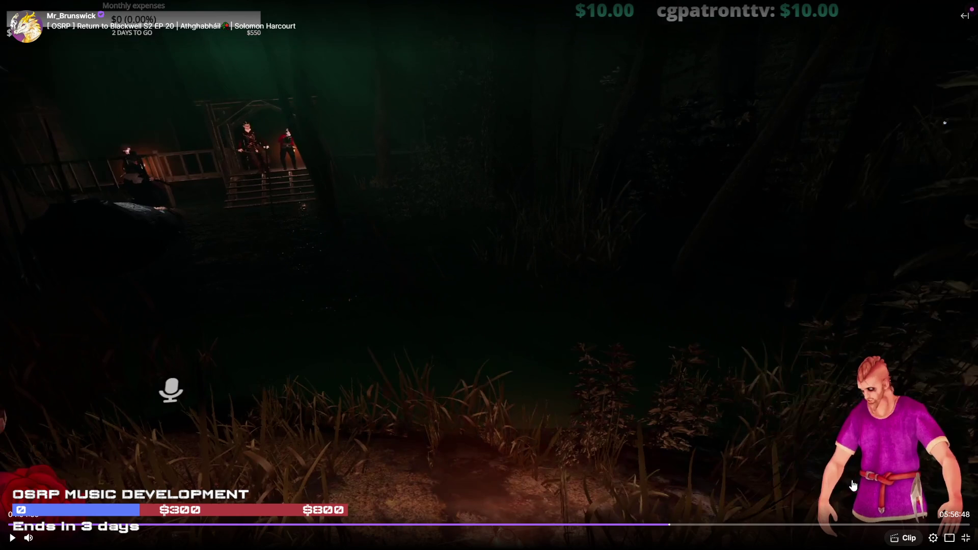
left_click(965, 539)
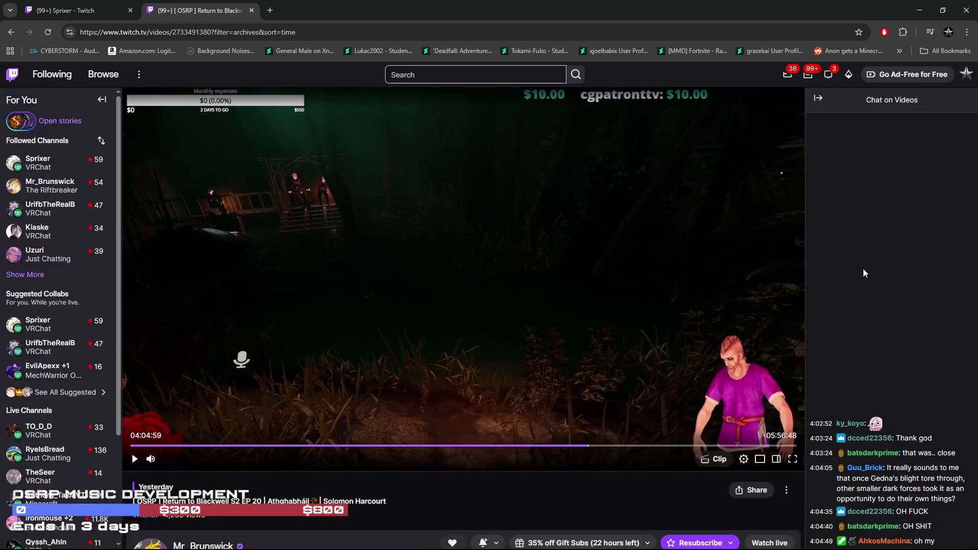
left_click(964, 11)
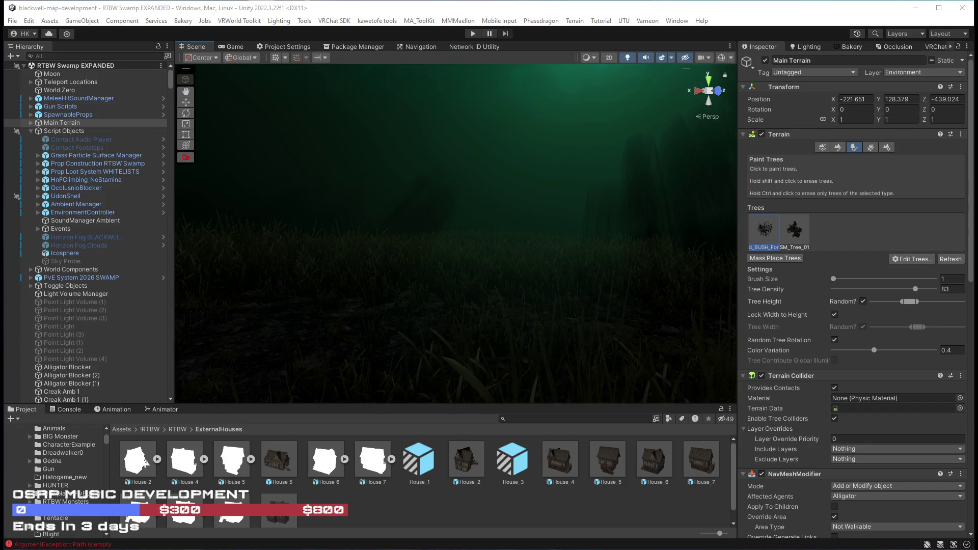
Orbit the Scene view around the swamp terrain, across the river edge and horizon
mouse_move(541, 297)
left_mouse_down()
mouse_move(458, 306)
mouse_move(469, 323)
mouse_move(563, 330)
mouse_move(554, 345)
mouse_move(502, 341)
mouse_move(516, 318)
mouse_move(462, 313)
mouse_move(530, 323)
mouse_move(366, 313)
mouse_move(651, 279)
mouse_move(566, 270)
left_mouse_up()
mouse_move(554, 268)
left_mouse_down()
mouse_move(429, 266)
mouse_move(617, 275)
mouse_move(465, 277)
left_mouse_up()
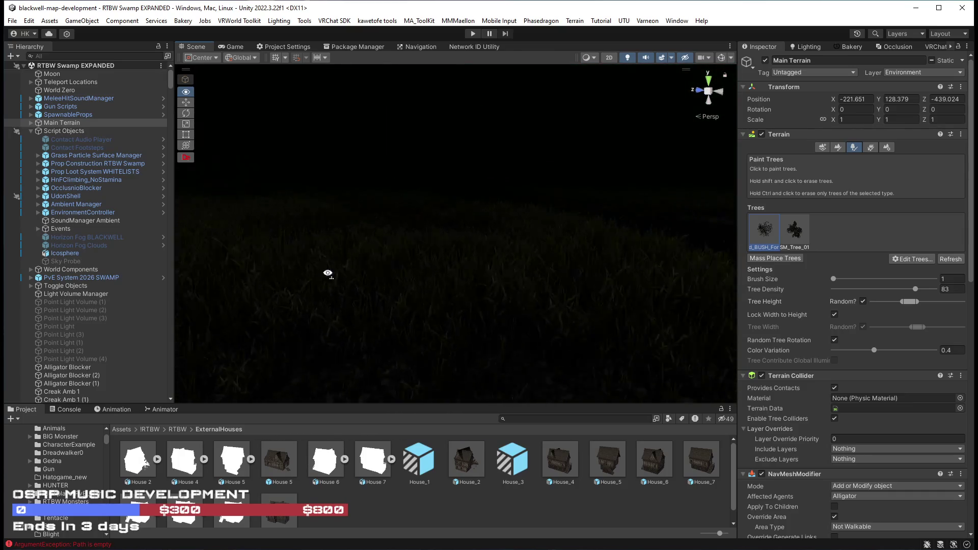
left_click_drag(365, 283, 281, 280)
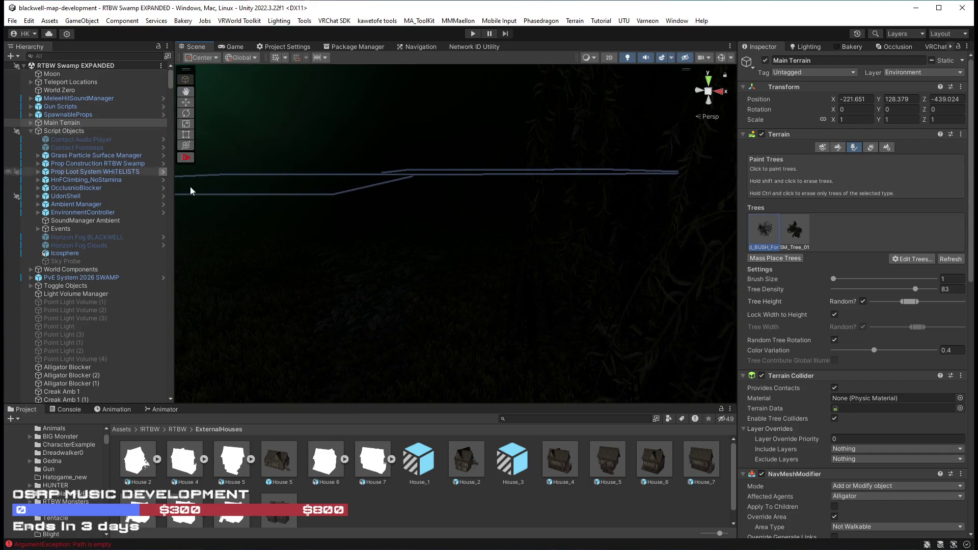
left_click_drag(415, 265, 473, 245)
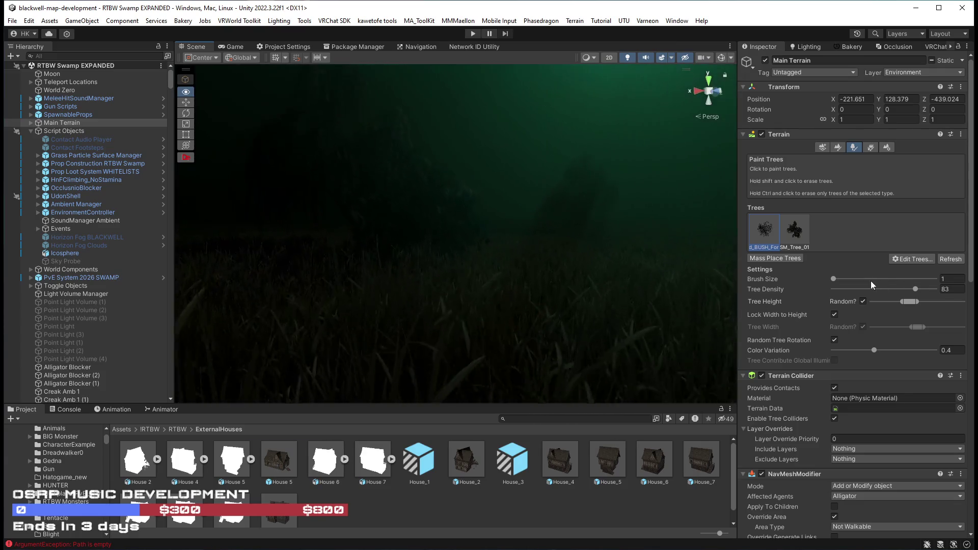
left_click_drag(416, 279, 416, 280)
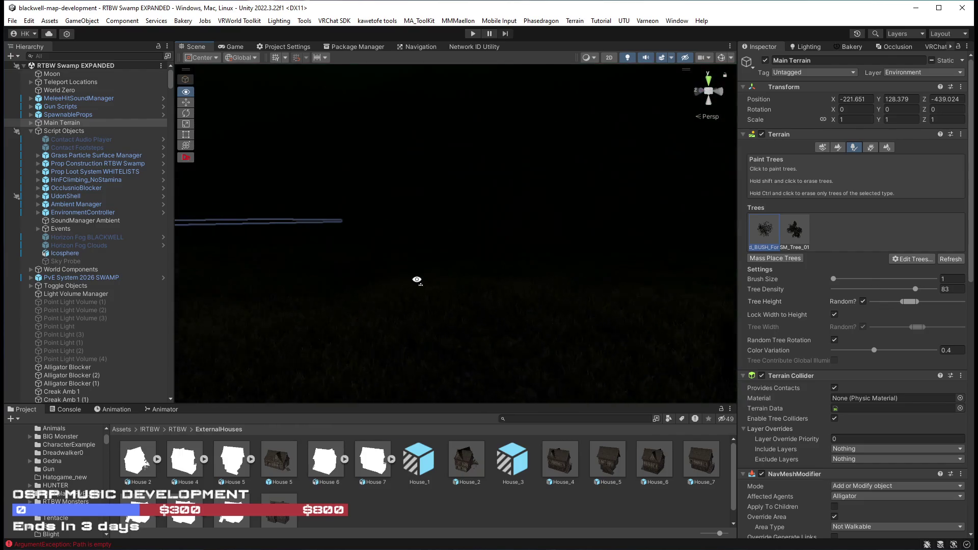
mouse_move(326, 300)
left_mouse_down()
mouse_move(280, 270)
mouse_move(203, 271)
mouse_move(277, 286)
mouse_move(5, 283)
mouse_move(942, 282)
mouse_move(845, 289)
mouse_move(530, 270)
mouse_move(872, 310)
mouse_move(768, 326)
mouse_move(608, 292)
left_mouse_up()
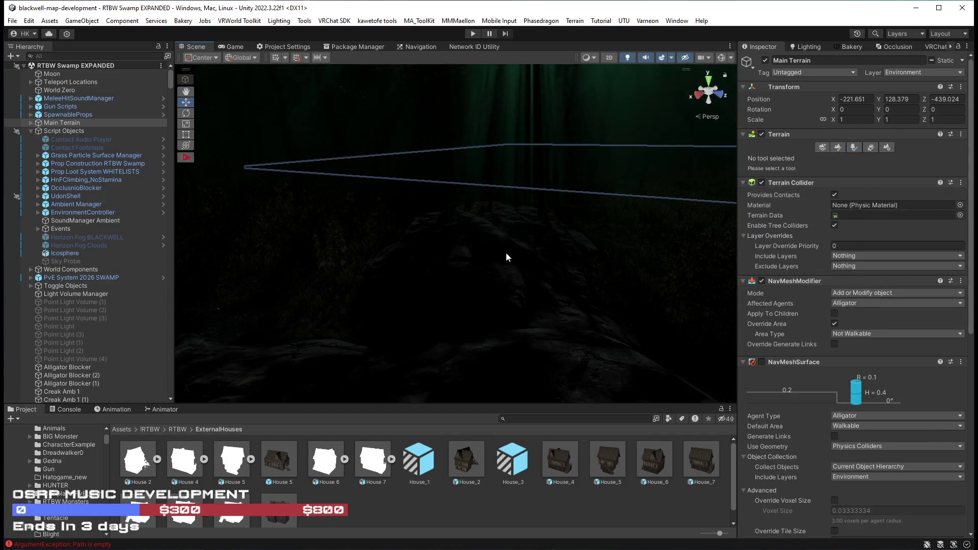
Select and frame the small cliff rock, toggle scene lighting, and move it onto the grass field
left_click(507, 253)
left_click(481, 252)
key("f")
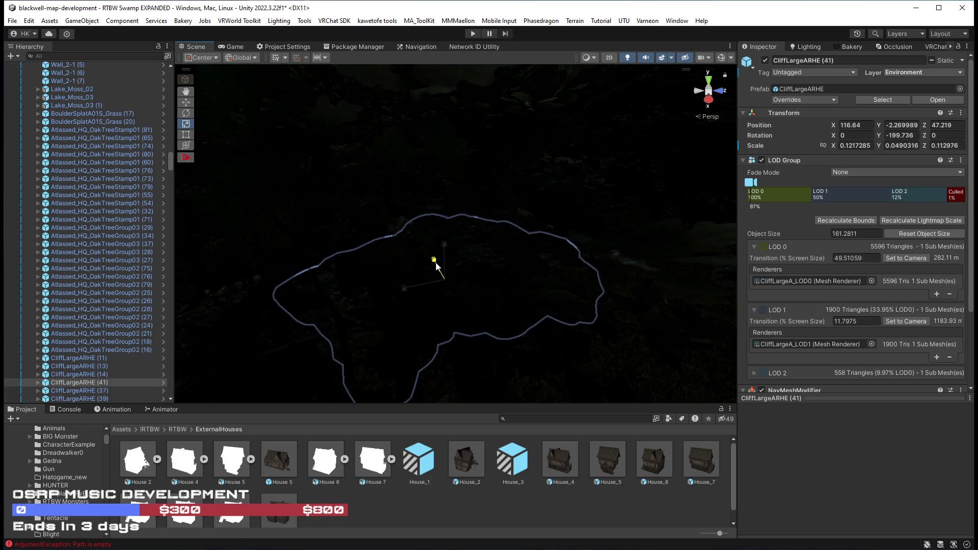
left_click_drag(406, 290, 204, 290)
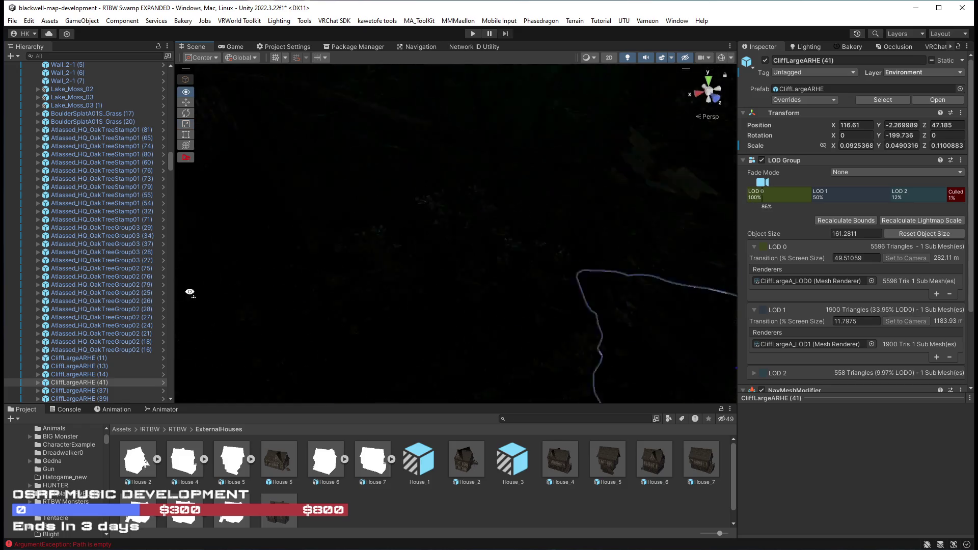
left_click(628, 57)
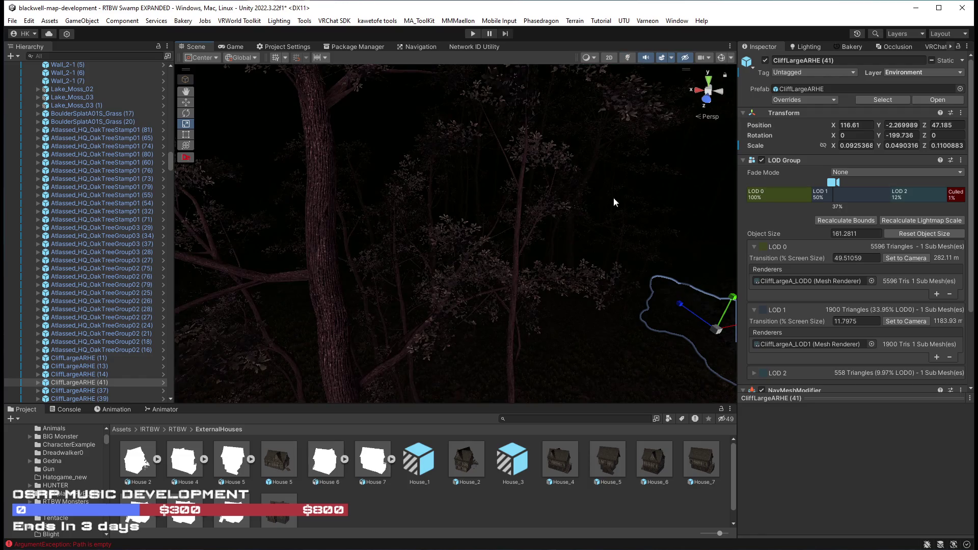
left_click(661, 60)
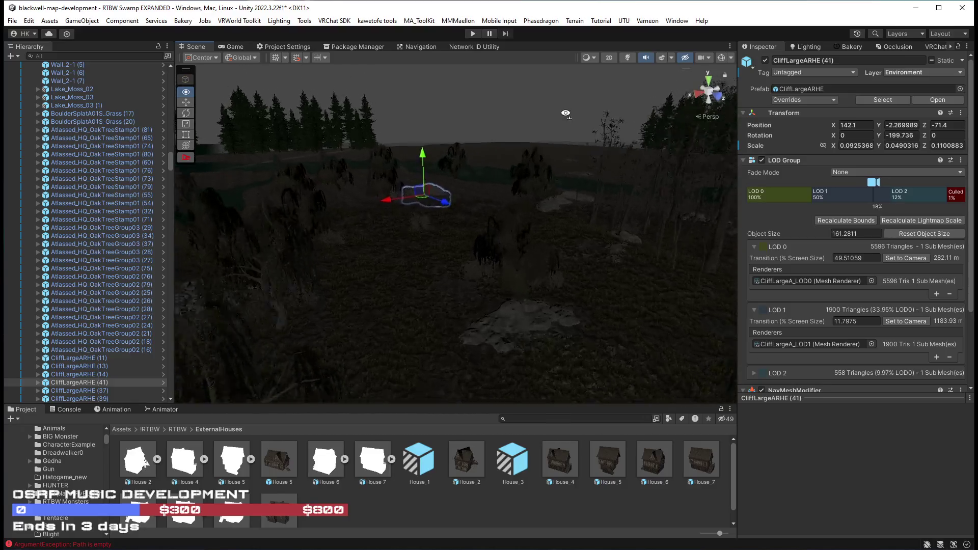
Fly the Scene camera toward the pond and look over the grass horizon and slope
scroll(541, 104, "up", 10)
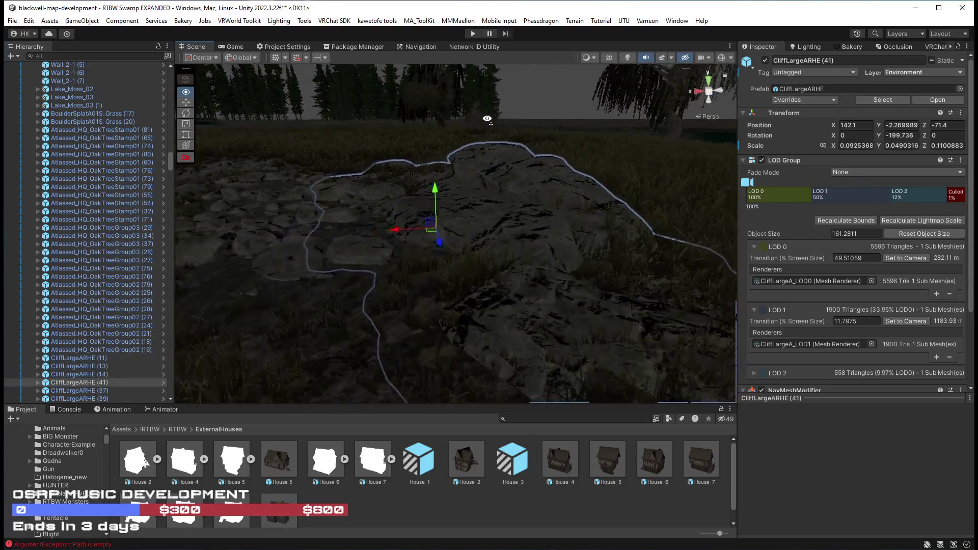
mouse_move(435, 94)
left_mouse_down()
mouse_move(507, 205)
mouse_move(249, 183)
mouse_move(246, 201)
mouse_move(380, 175)
mouse_move(462, 199)
mouse_move(383, 216)
mouse_move(310, 210)
mouse_move(332, 210)
mouse_move(301, 219)
left_mouse_up()
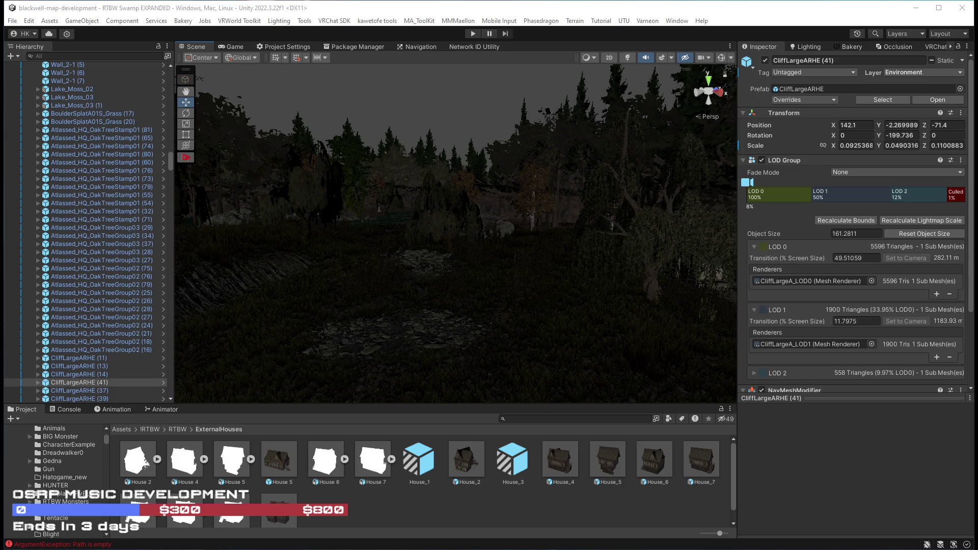
key("w")
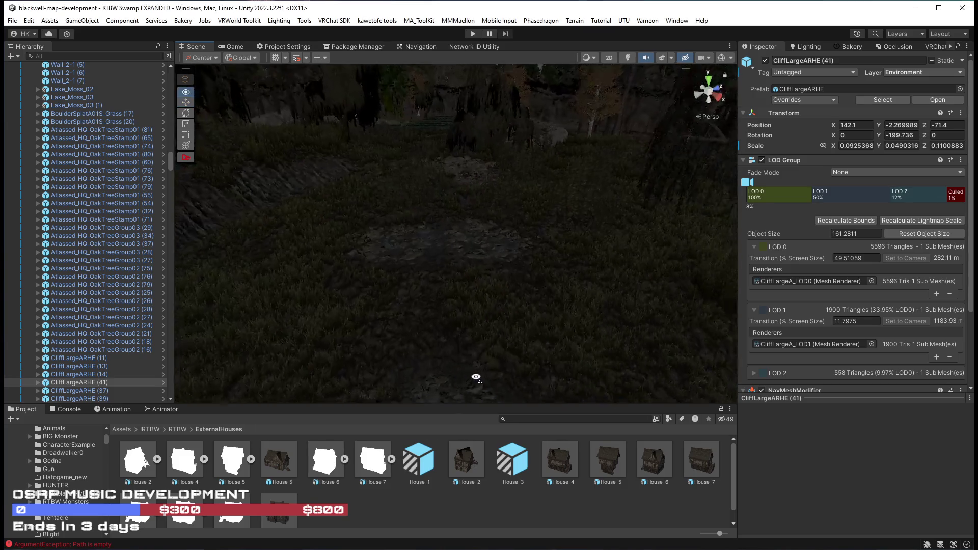
left_click_drag(449, 355, 423, 326)
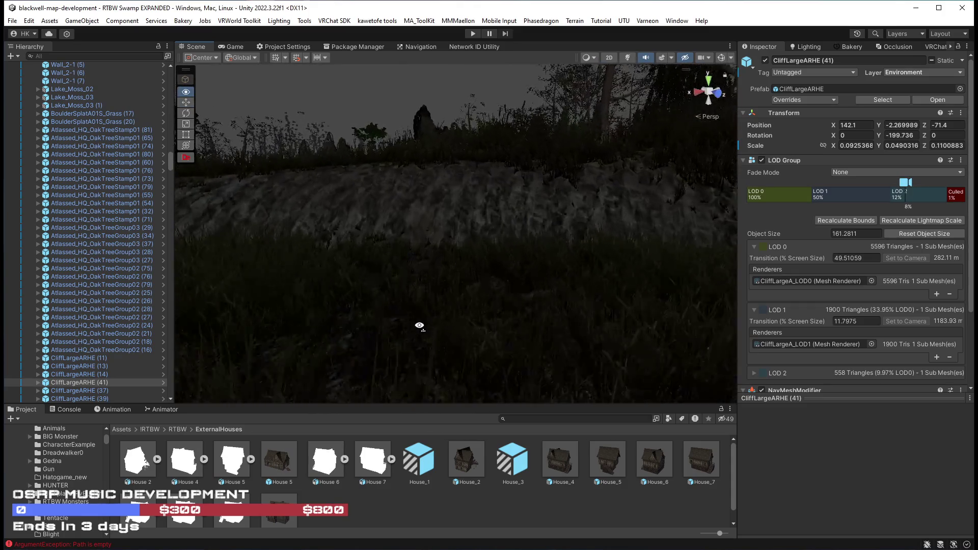
mouse_move(552, 325)
left_mouse_down()
mouse_move(816, 332)
mouse_move(743, 322)
mouse_move(738, 310)
mouse_move(443, 313)
mouse_move(476, 307)
mouse_move(423, 334)
mouse_move(474, 326)
mouse_move(536, 342)
mouse_move(674, 339)
mouse_move(402, 324)
mouse_move(323, 299)
mouse_move(547, 381)
mouse_move(433, 334)
mouse_move(316, 306)
mouse_move(445, 341)
mouse_move(286, 314)
mouse_move(427, 295)
mouse_move(411, 288)
mouse_move(505, 285)
mouse_move(417, 270)
mouse_move(426, 286)
mouse_move(500, 248)
mouse_move(569, 303)
left_mouse_up()
Select and frame the dead beech log, zeroing its X rotation so it lies flat
left_click(500, 248)
key("ctrl+z")
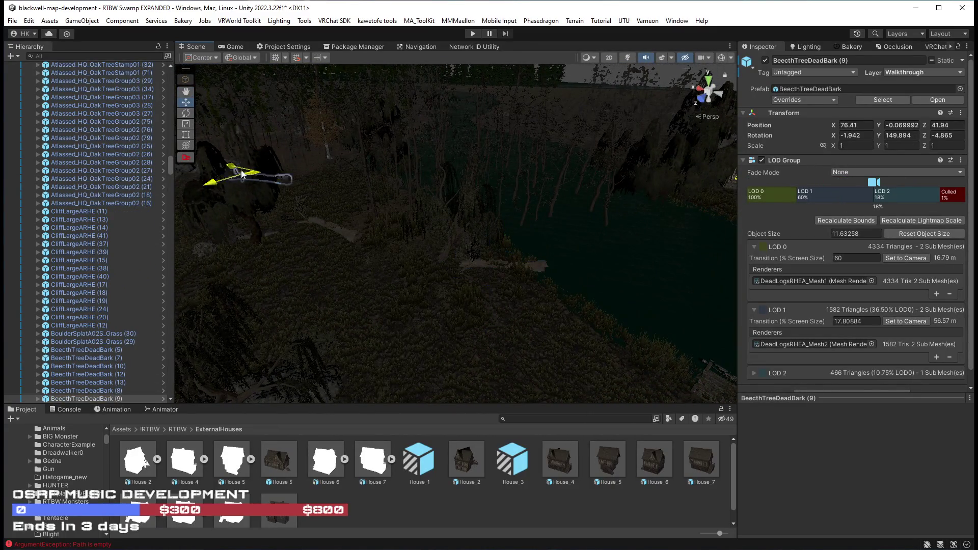
key("f")
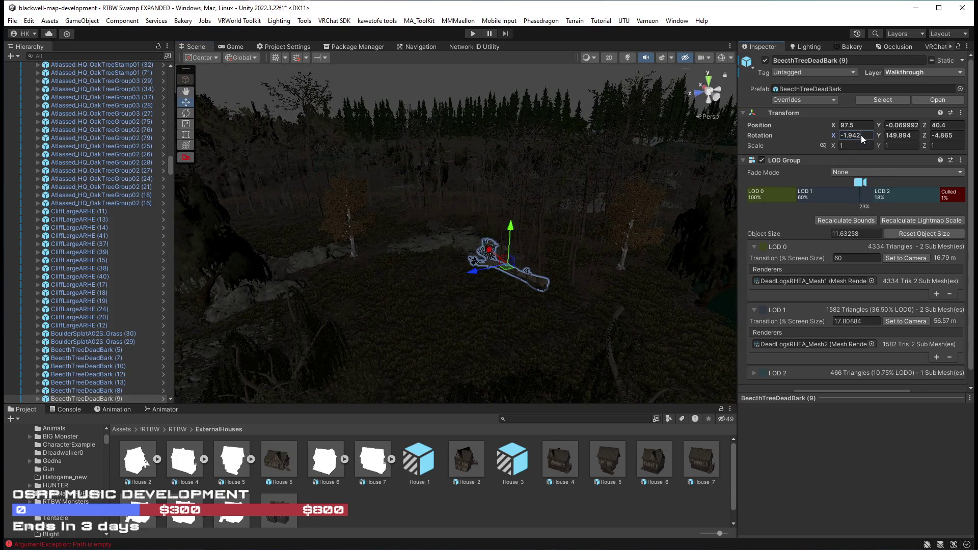
key("BackSpace")
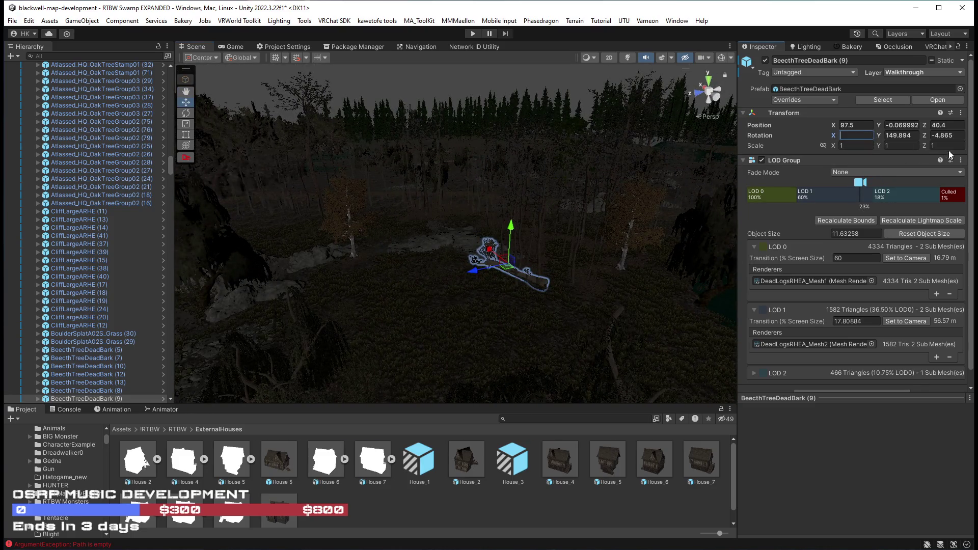
key("Return")
Slide the dead log across the terrain, with handles set to the object's pivot
mouse_move(576, 261)
left_mouse_down()
mouse_move(548, 290)
mouse_move(551, 243)
left_mouse_up()
mouse_move(495, 227)
left_mouse_down()
mouse_move(448, 186)
mouse_move(415, 240)
mouse_move(449, 280)
mouse_move(463, 327)
left_mouse_up()
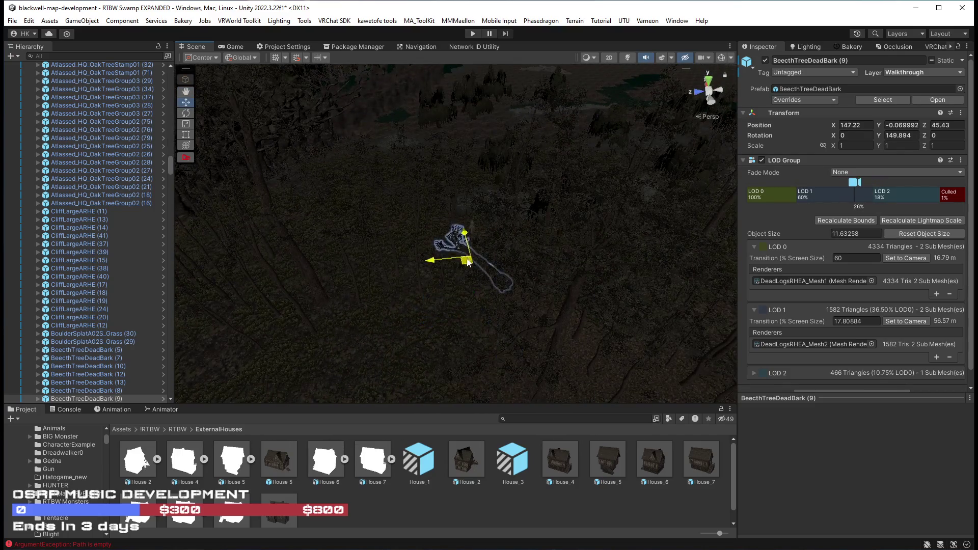
mouse_move(537, 192)
left_mouse_down()
mouse_move(325, 248)
mouse_move(447, 338)
mouse_move(430, 306)
mouse_move(433, 239)
left_mouse_up()
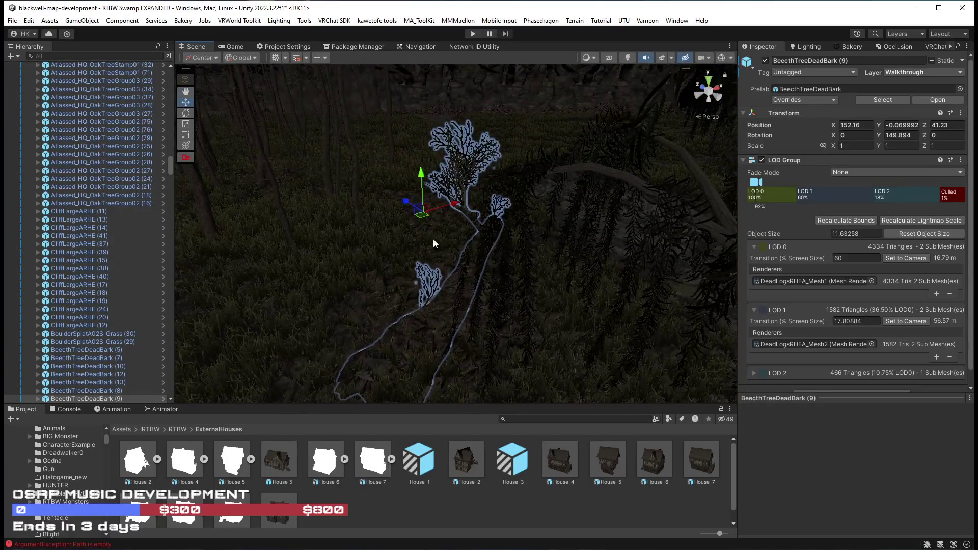
left_click(212, 57)
left_click(208, 80)
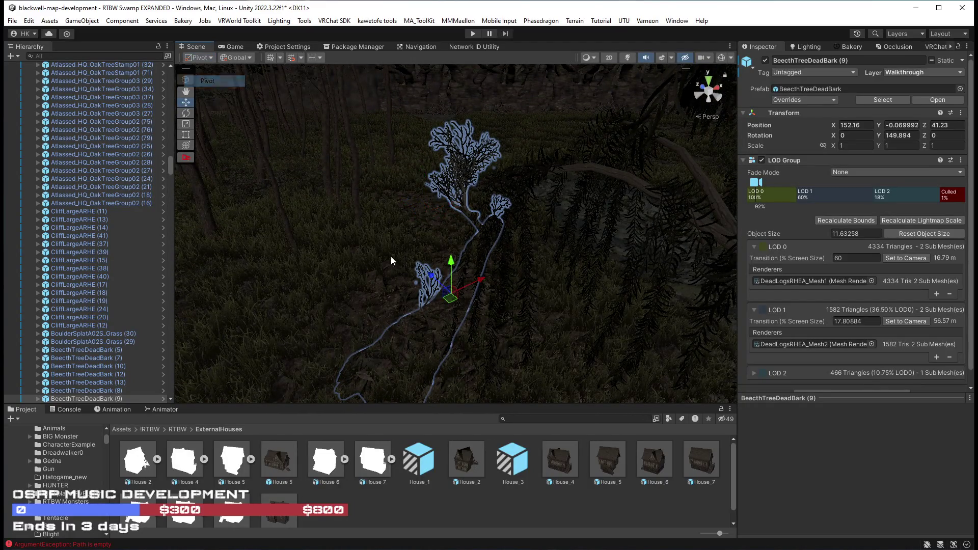
mouse_move(451, 301)
left_mouse_down()
mouse_move(444, 257)
mouse_move(469, 281)
mouse_move(505, 282)
mouse_move(489, 231)
mouse_move(701, 296)
mouse_move(753, 299)
mouse_move(499, 338)
left_mouse_up()
Spin the log around its vertical axis with the Rotate tool
key("e")
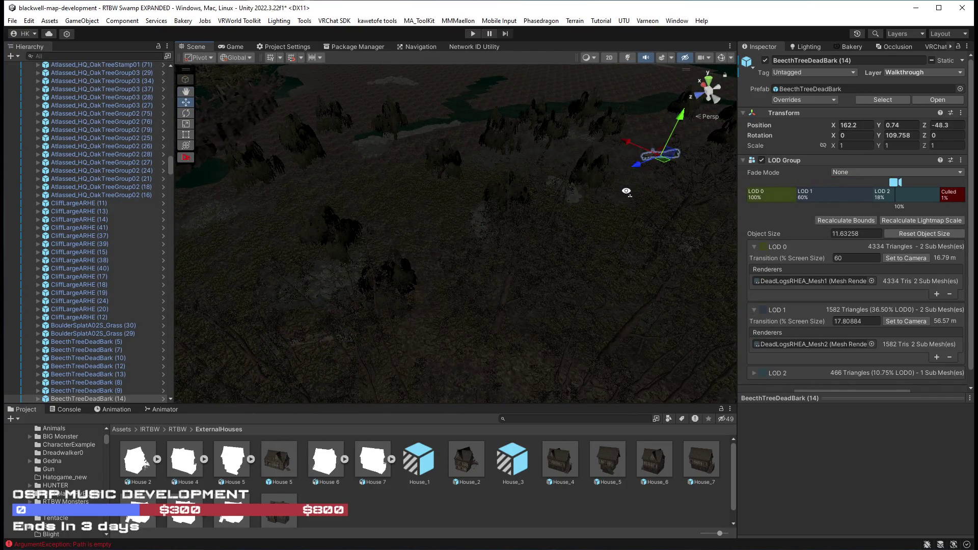
scroll(627, 196, "up", 5)
key("e")
mouse_move(576, 195)
left_mouse_down()
mouse_move(601, 198)
mouse_move(581, 204)
mouse_move(586, 261)
mouse_move(346, 286)
mouse_move(326, 279)
mouse_move(326, 254)
mouse_move(308, 308)
mouse_move(430, 331)
mouse_move(476, 313)
mouse_move(535, 345)
mouse_move(421, 366)
left_mouse_up()
Move the log further along the ground to mid-scene and turn it to a new heading
scroll(316, 265, "up", 5)
left_click_drag(231, 381, 530, 197)
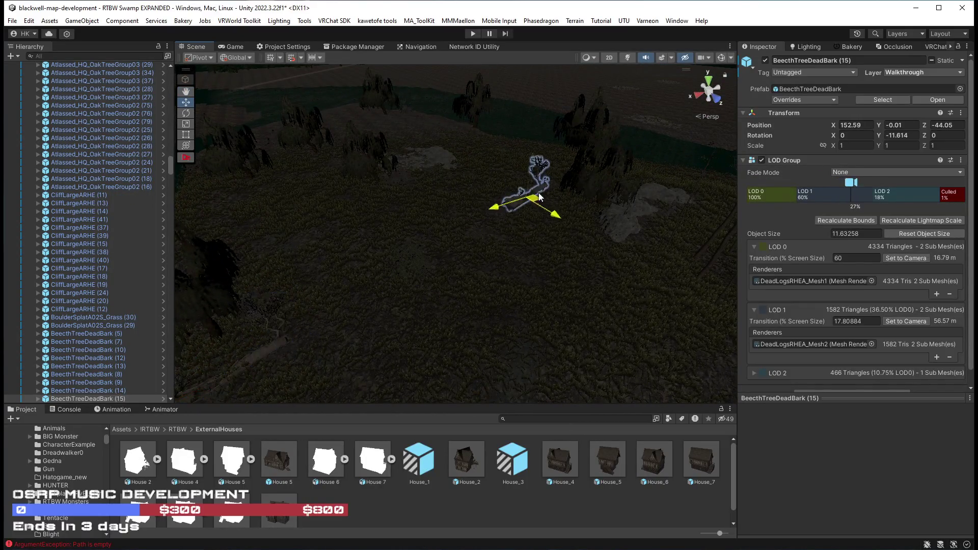
mouse_move(520, 149)
left_mouse_down()
mouse_move(471, 155)
mouse_move(641, 198)
left_mouse_up()
scroll(481, 175, "up", 3)
key("e")
key("ctrl+z")
mouse_move(491, 177)
left_mouse_down()
mouse_move(601, 188)
mouse_move(607, 199)
mouse_move(216, 159)
mouse_move(226, 178)
mouse_move(452, 244)
mouse_move(526, 218)
mouse_move(602, 232)
mouse_move(570, 231)
mouse_move(526, 194)
mouse_move(515, 213)
mouse_move(726, 208)
mouse_move(700, 328)
mouse_move(679, 297)
mouse_move(506, 236)
mouse_move(337, 218)
mouse_move(528, 224)
mouse_move(312, 224)
mouse_move(484, 260)
mouse_move(377, 255)
mouse_move(511, 270)
mouse_move(475, 252)
mouse_move(459, 307)
mouse_move(454, 273)
mouse_move(375, 262)
mouse_move(447, 257)
mouse_move(381, 253)
mouse_move(364, 262)
mouse_move(399, 185)
mouse_move(286, 258)
mouse_move(541, 283)
mouse_move(524, 270)
mouse_move(383, 309)
mouse_move(567, 313)
mouse_move(541, 312)
mouse_move(631, 289)
mouse_move(536, 304)
mouse_move(535, 290)
mouse_move(494, 281)
mouse_move(307, 271)
mouse_move(497, 280)
mouse_move(574, 319)
left_mouse_up()
left_click(475, 252)
key("f")
left_click(634, 288, "ctrl")
key("a")
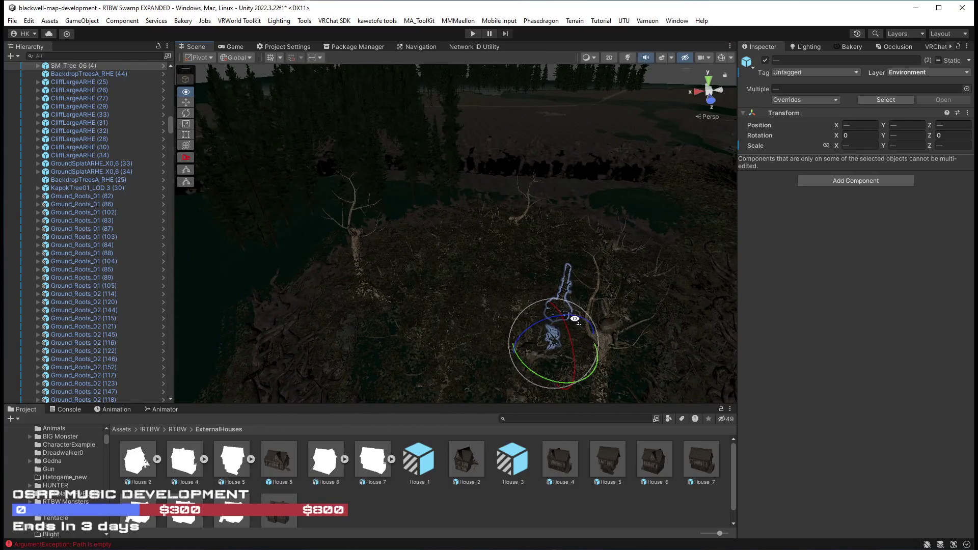
key("d")
key("d")
key("w")
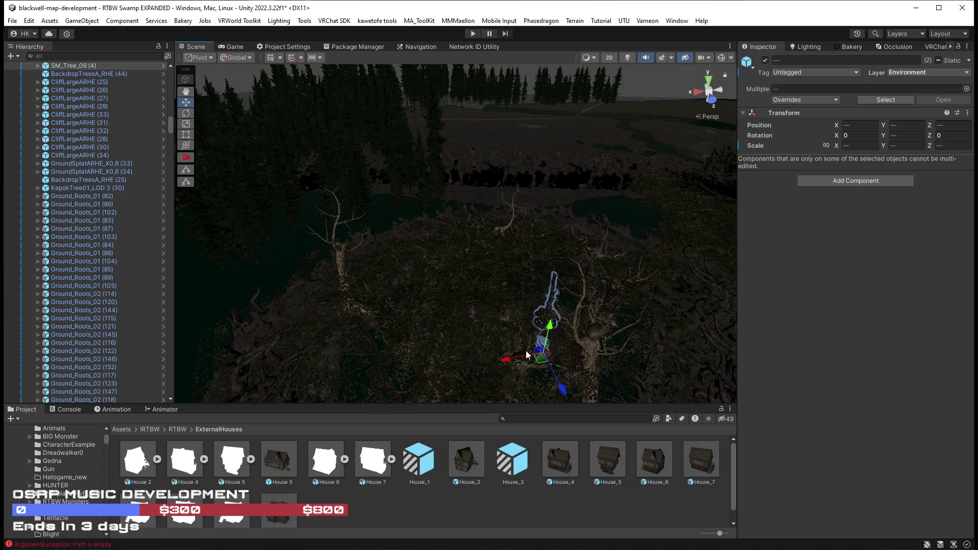
key("w")
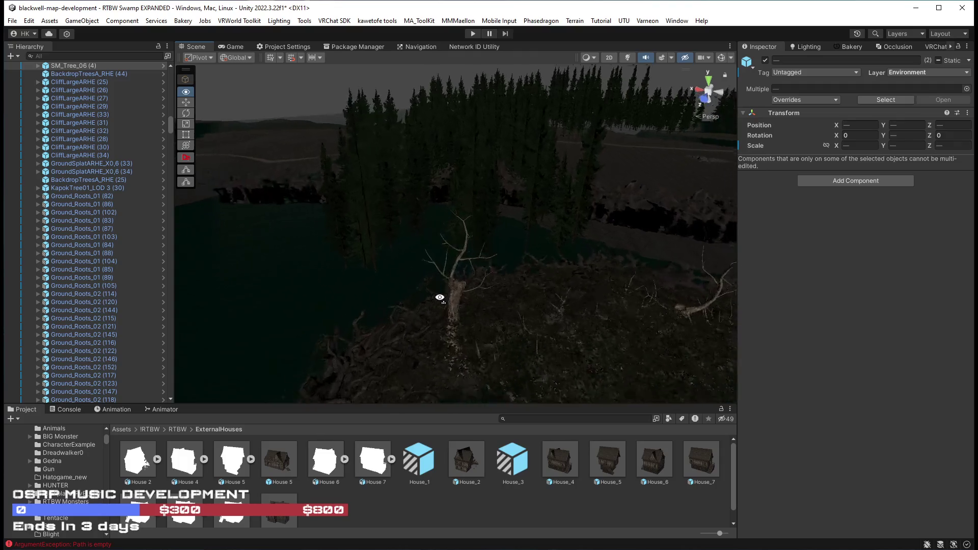
key("w")
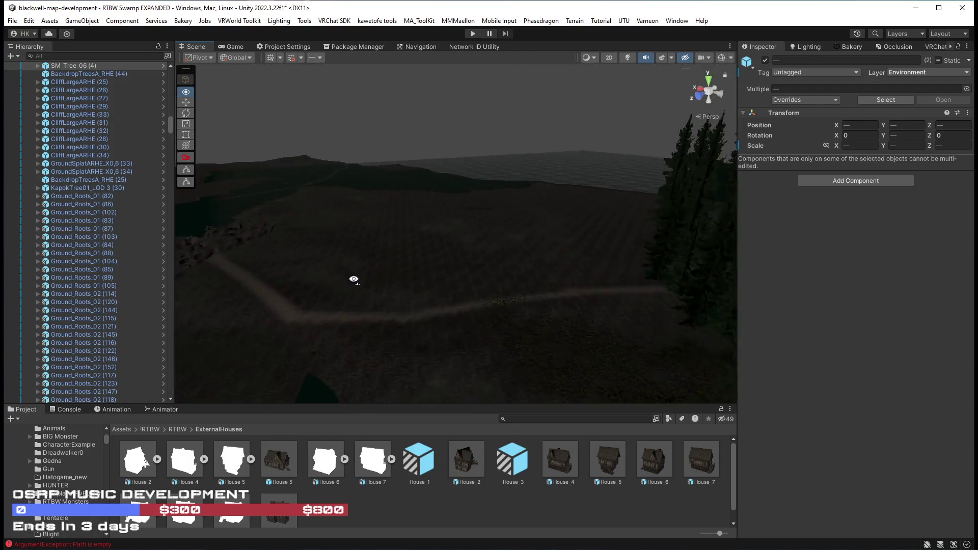
key("s")
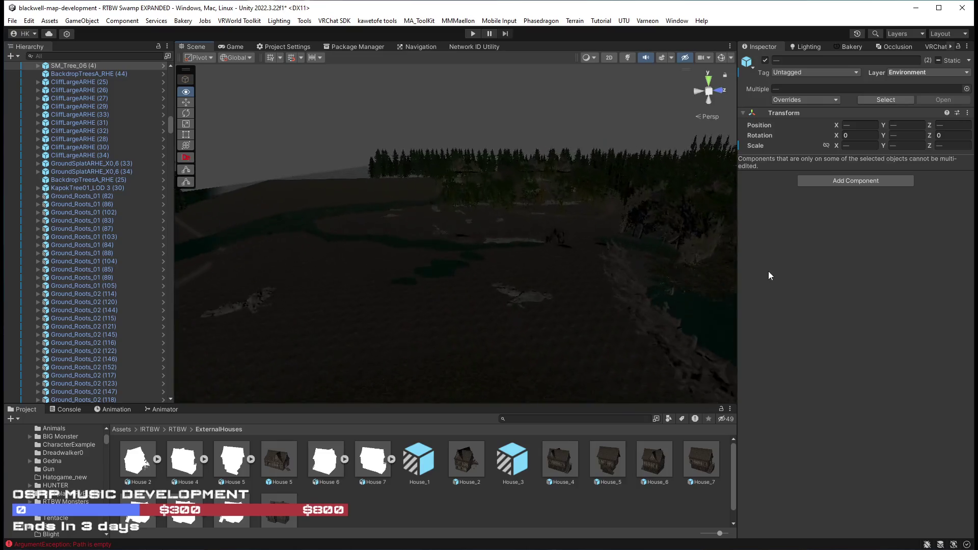
key("w")
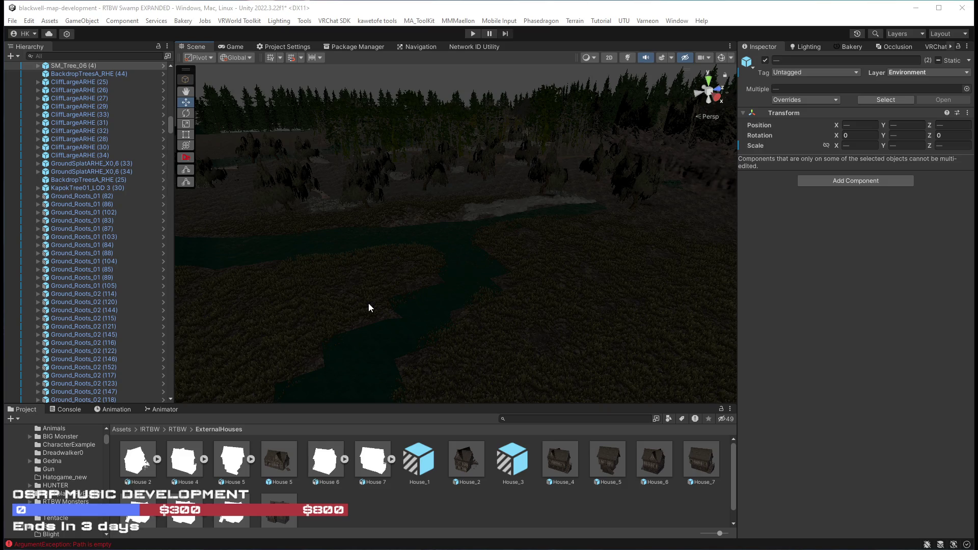
Fly along the river, enable painting on Grass Particle Surface Manager, then select Main Terrain
key("w")
mouse_move(440, 350)
left_mouse_down()
mouse_move(585, 297)
mouse_move(499, 295)
mouse_move(507, 299)
mouse_move(458, 283)
mouse_move(558, 284)
mouse_move(469, 277)
mouse_move(486, 290)
mouse_move(603, 283)
left_mouse_up()
key("w")
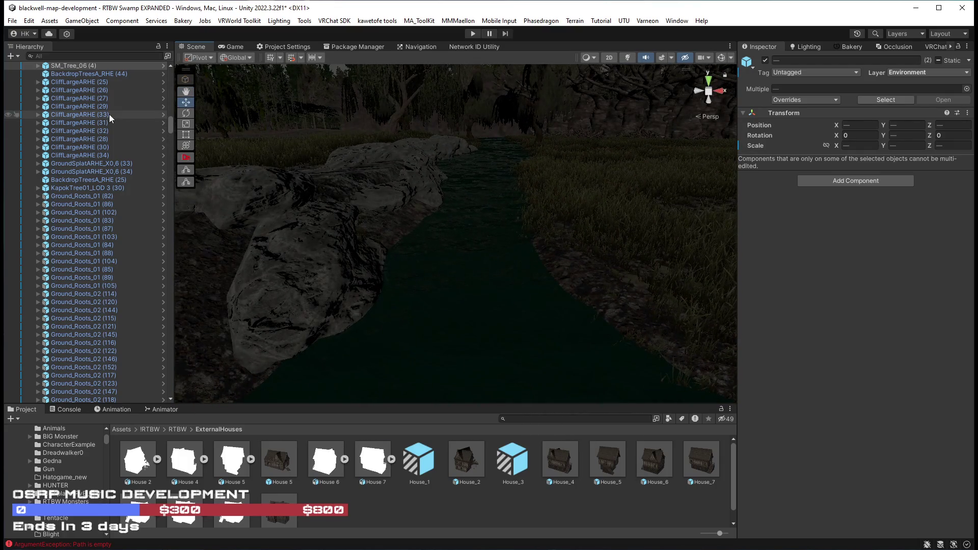
scroll(109, 114, "up", 10)
left_click_drag(173, 115, 171, 114)
scroll(97, 131, "up", 15)
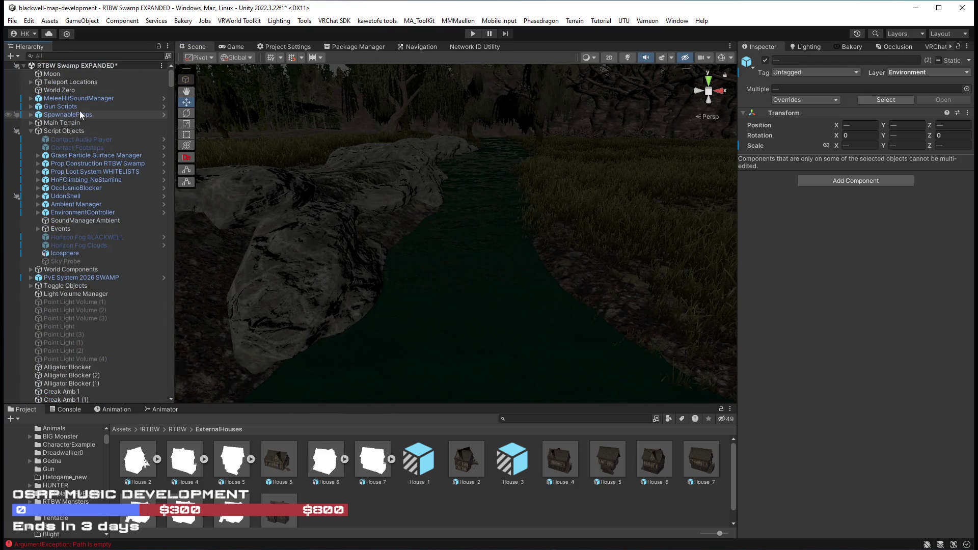
left_click(73, 156)
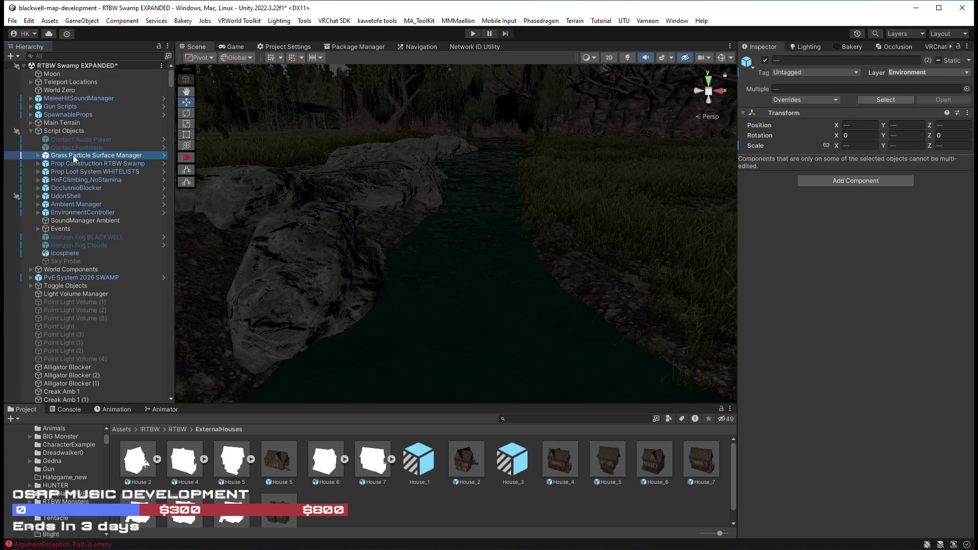
mouse_move(553, 395)
left_mouse_down()
mouse_move(572, 345)
mouse_move(555, 325)
left_mouse_up()
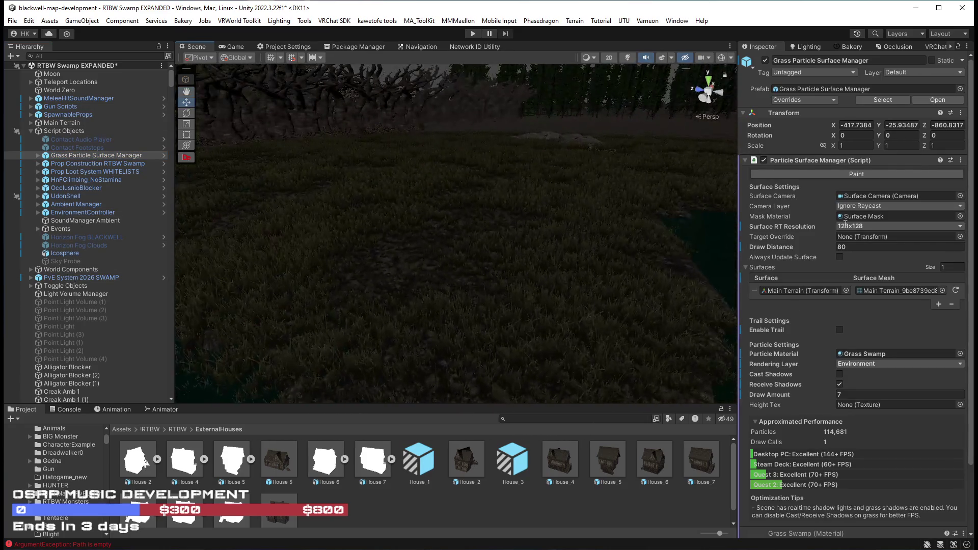
left_click(838, 173)
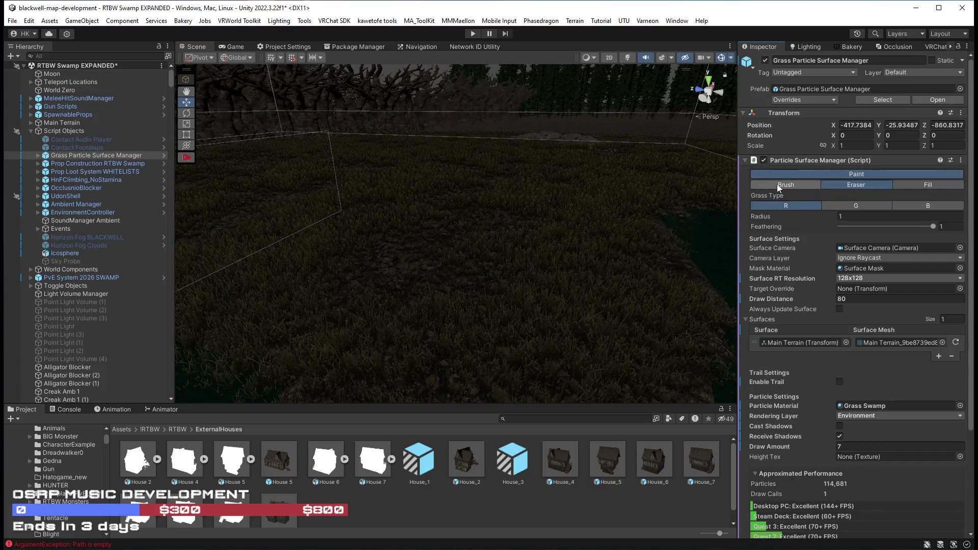
left_click(61, 122)
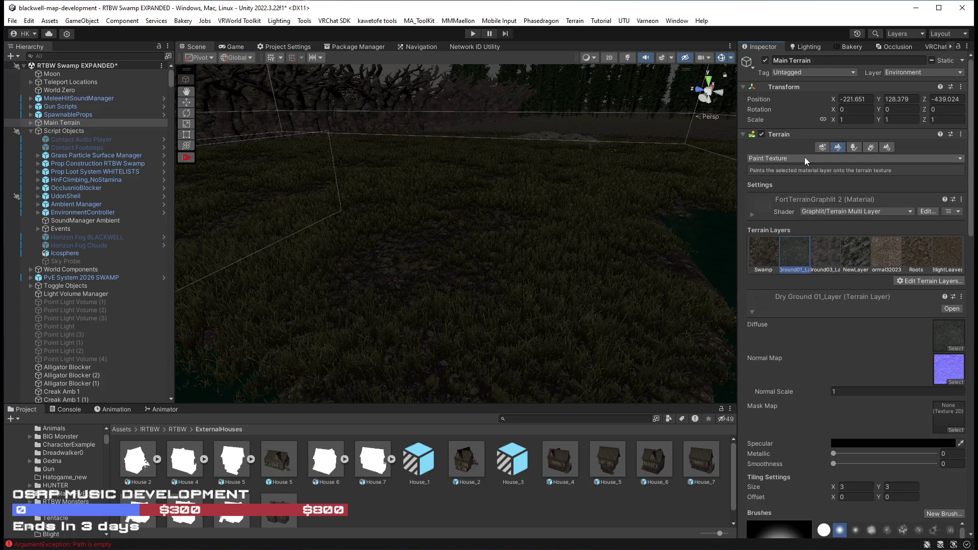
Choose Raise or Lower Terrain, raise opacity to about 82, pick the hard round brush, then switch to Smooth Height
left_click(805, 158)
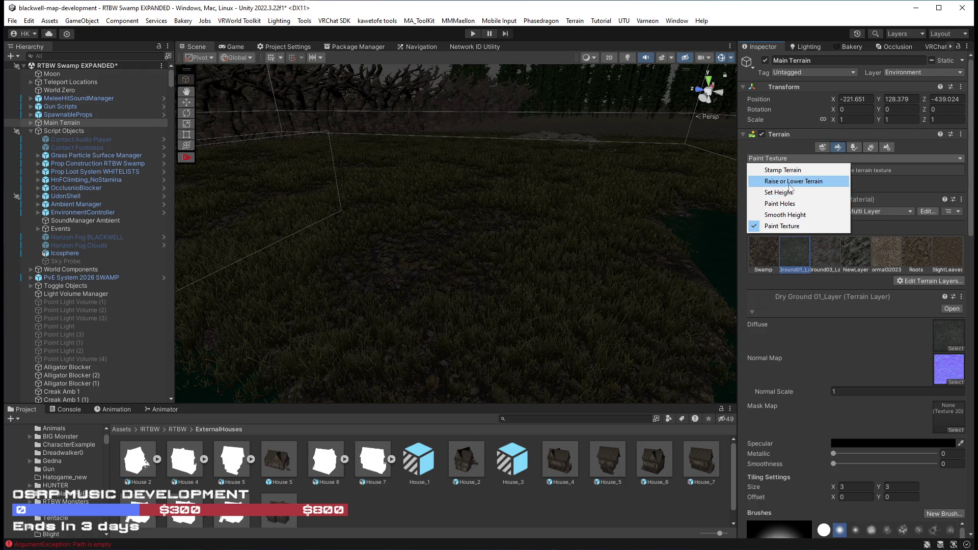
left_click(789, 182)
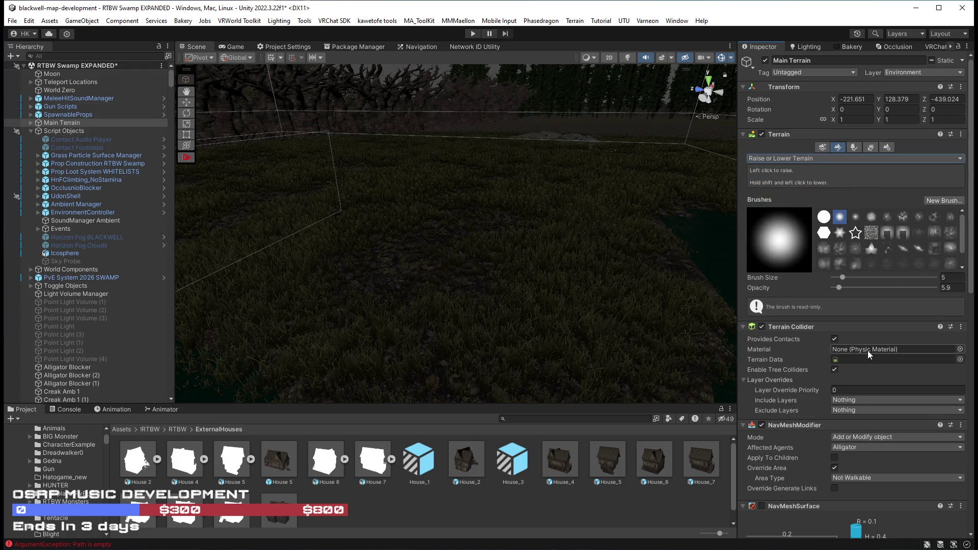
left_click_drag(874, 286, 912, 291)
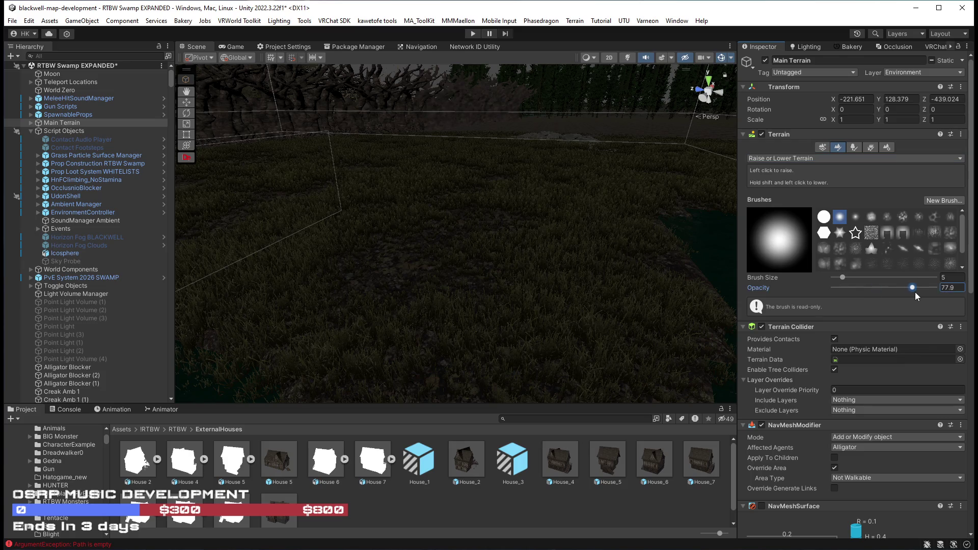
left_click(824, 217)
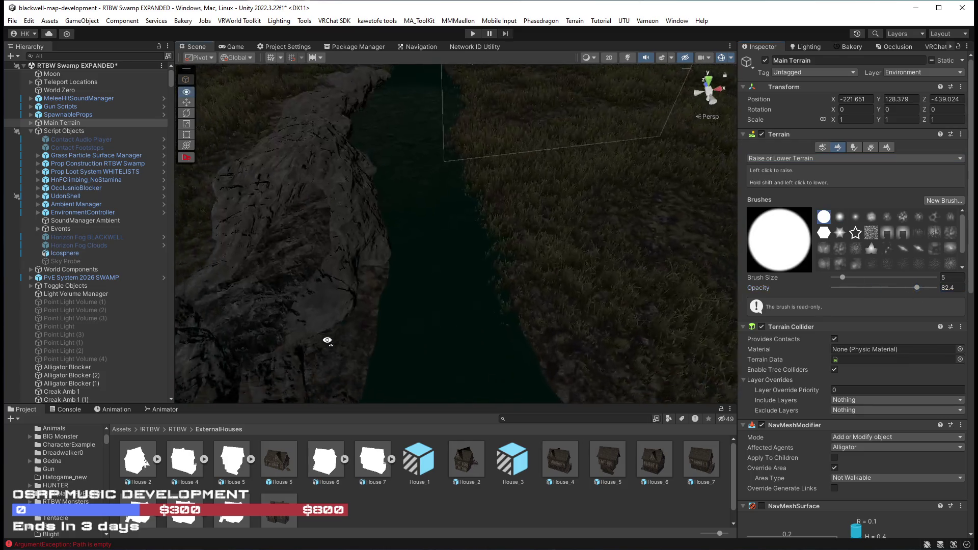
left_click(784, 159)
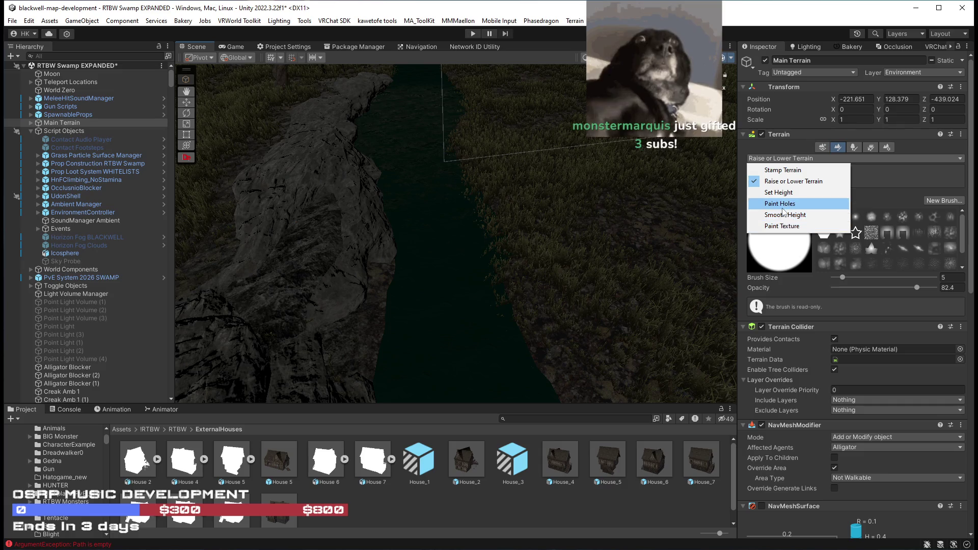
right_click(685, 216)
left_click_drag(686, 216, 652, 199)
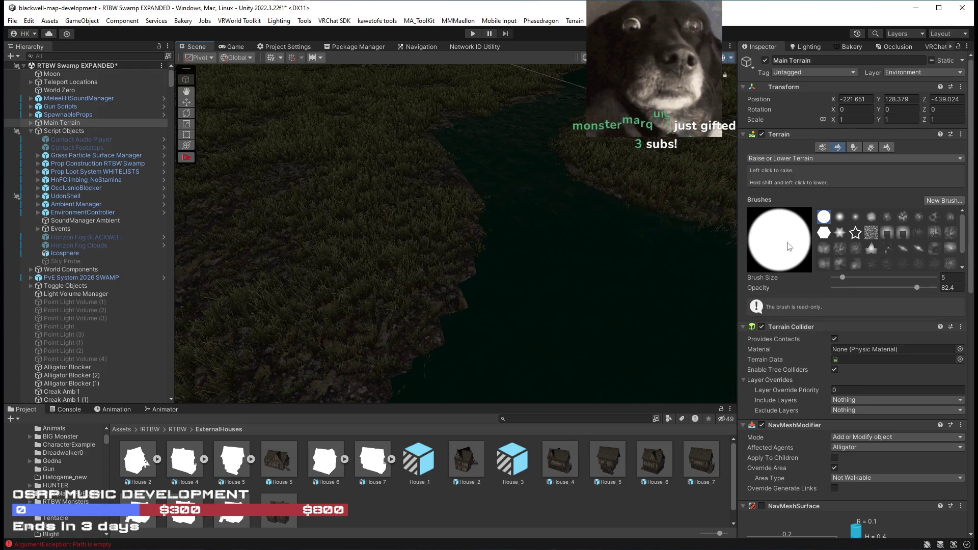
left_click(784, 158)
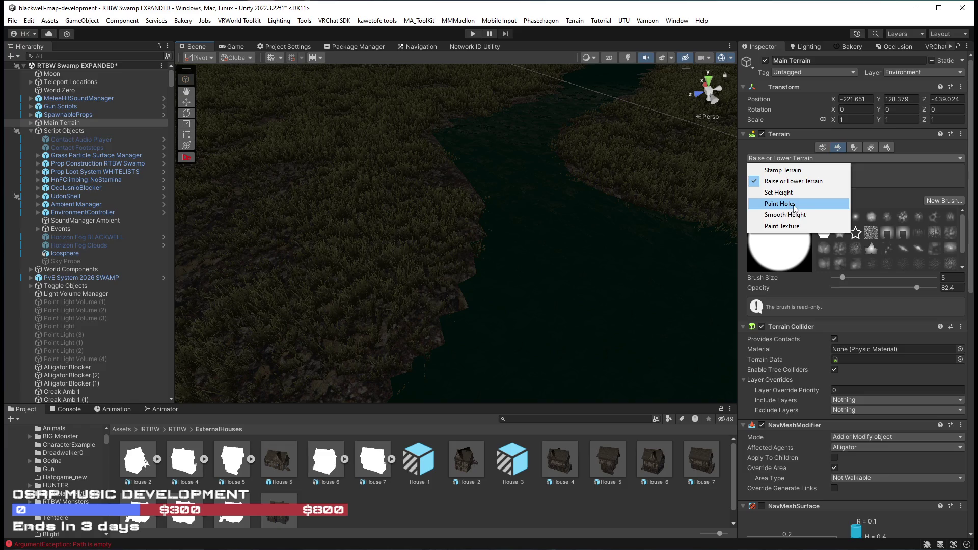
left_click(789, 219)
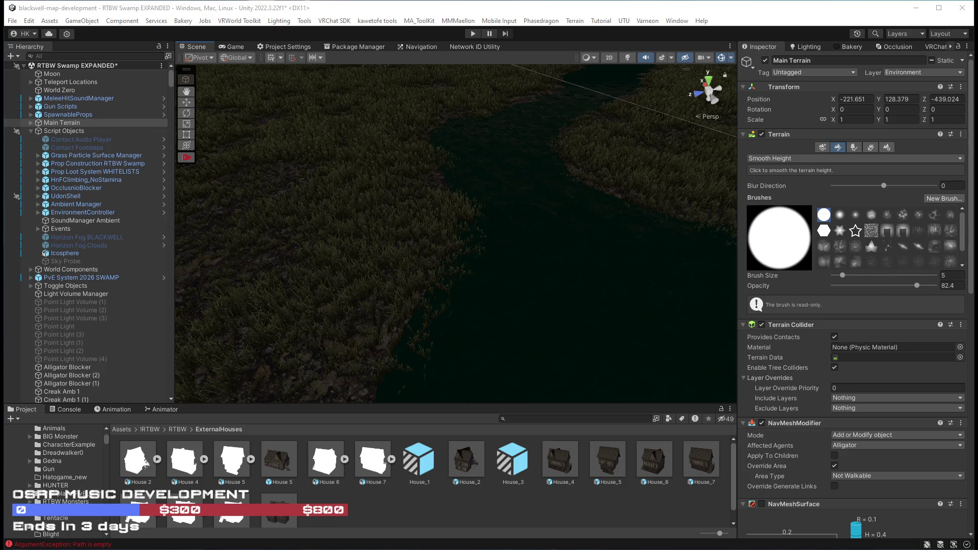
Orbit around the smoothed river banks from several angles, then save the RTBW Swamp EXPANDED scene
mouse_move(525, 164)
left_mouse_down()
mouse_move(530, 174)
mouse_move(454, 271)
left_mouse_up()
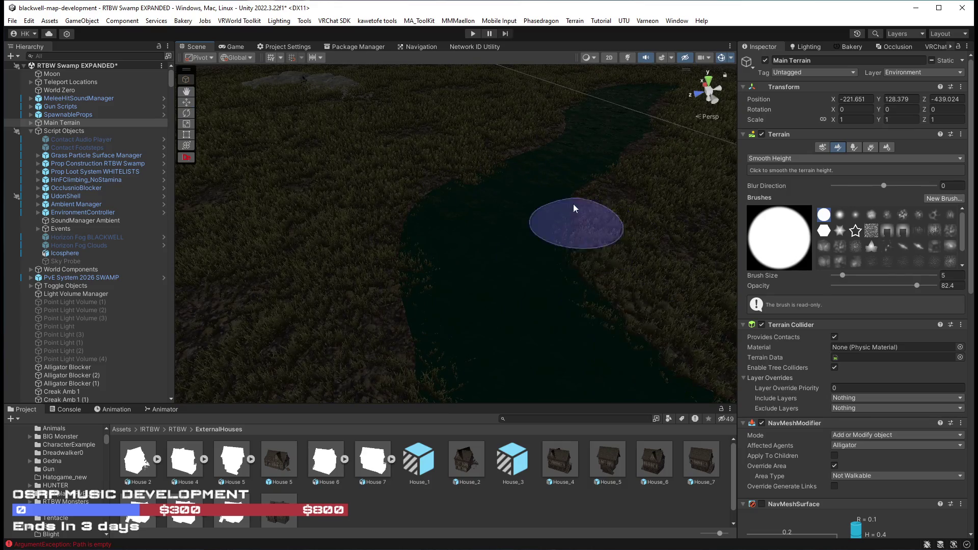
mouse_move(603, 199)
left_mouse_down()
mouse_move(692, 164)
mouse_move(471, 309)
left_mouse_up()
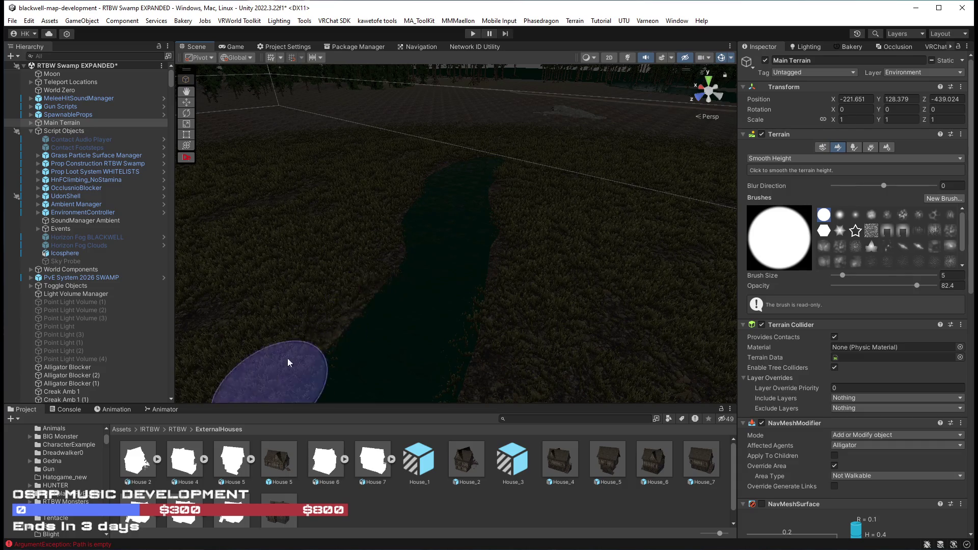
left_click_drag(275, 371, 633, 339)
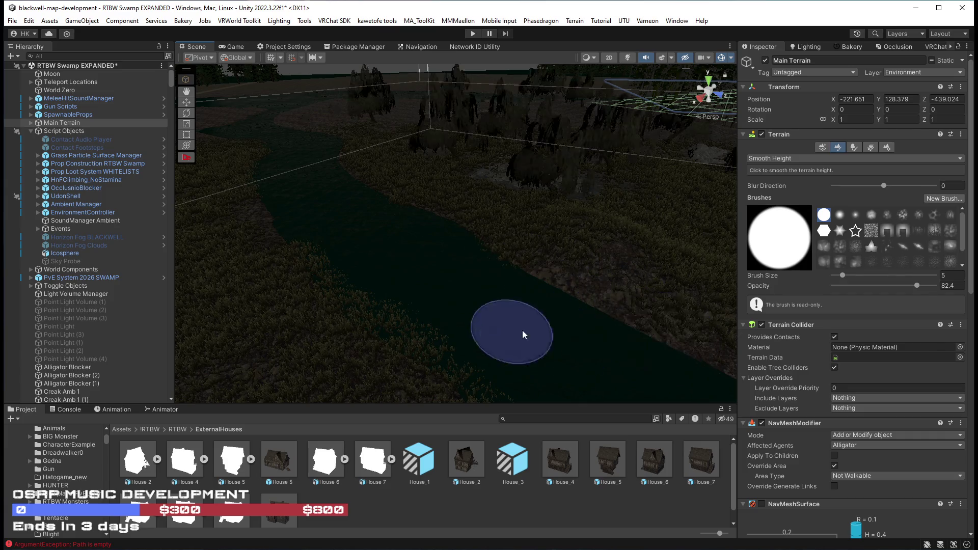
left_click_drag(513, 332, 234, 316)
mouse_move(295, 310)
left_mouse_down()
mouse_move(317, 245)
mouse_move(658, 190)
mouse_move(437, 356)
left_mouse_up()
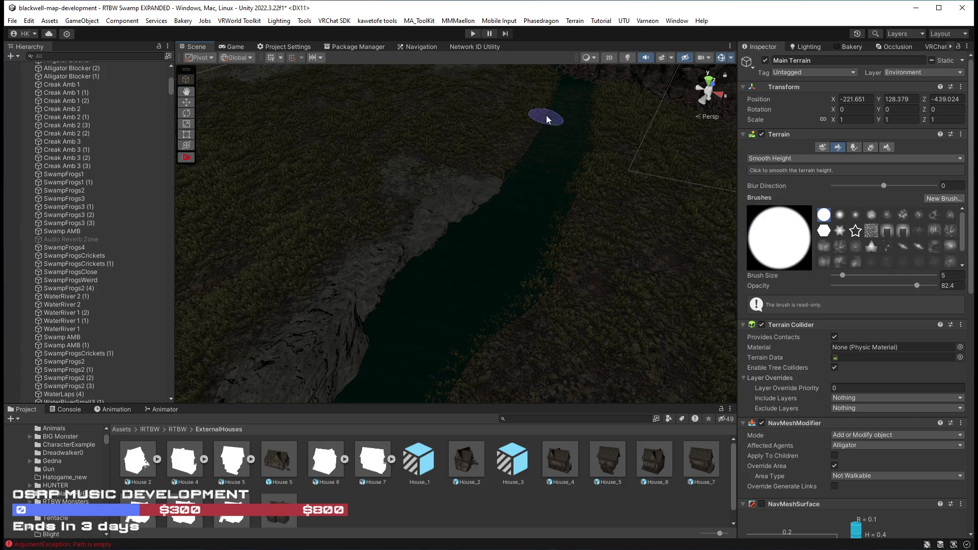
mouse_move(532, 74)
left_mouse_down()
mouse_move(247, 157)
mouse_move(218, 120)
mouse_move(482, 325)
mouse_move(497, 377)
mouse_move(498, 351)
left_mouse_up()
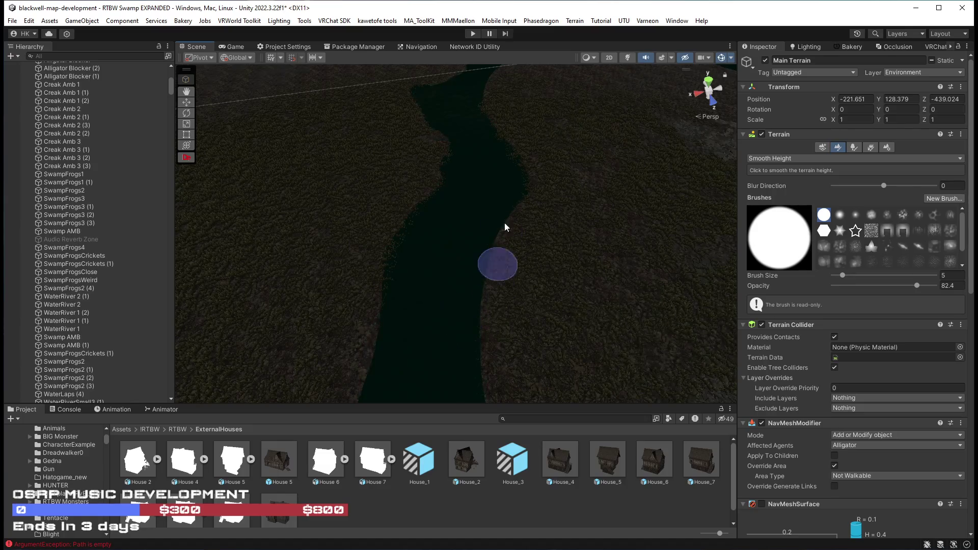
mouse_move(491, 111)
left_mouse_down()
mouse_move(627, 229)
mouse_move(578, 277)
left_mouse_up()
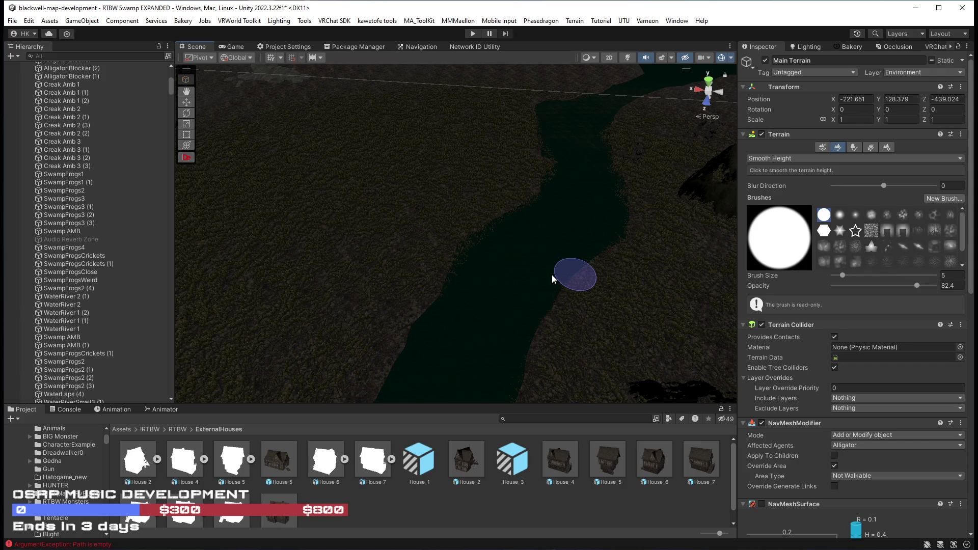
key("ctrl+s")
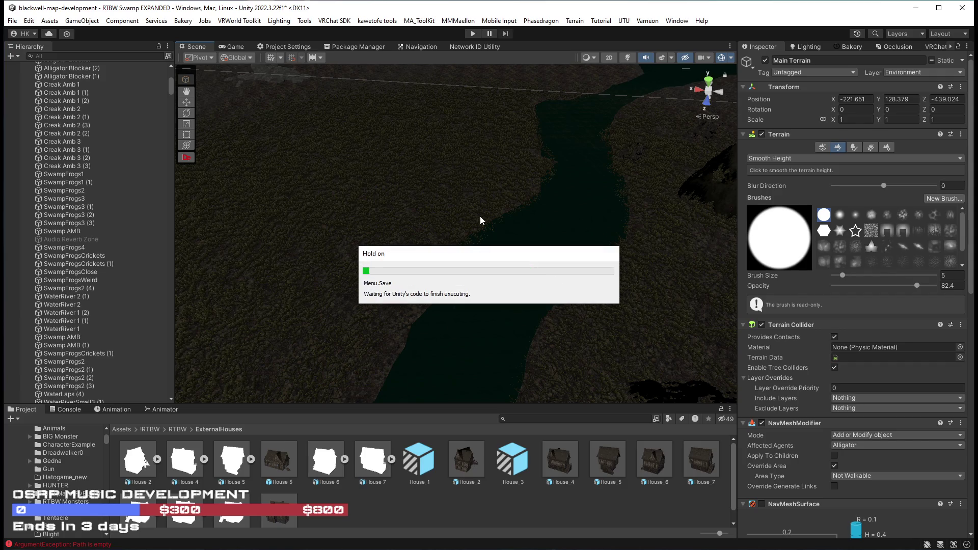
Fly down to ground level, enable scene lighting, and show the !RTBW folder in the Project window
mouse_move(431, 234)
left_mouse_down()
mouse_move(415, 251)
mouse_move(857, 184)
mouse_move(766, 174)
mouse_move(713, 153)
mouse_move(662, 102)
left_mouse_up()
left_click(627, 57)
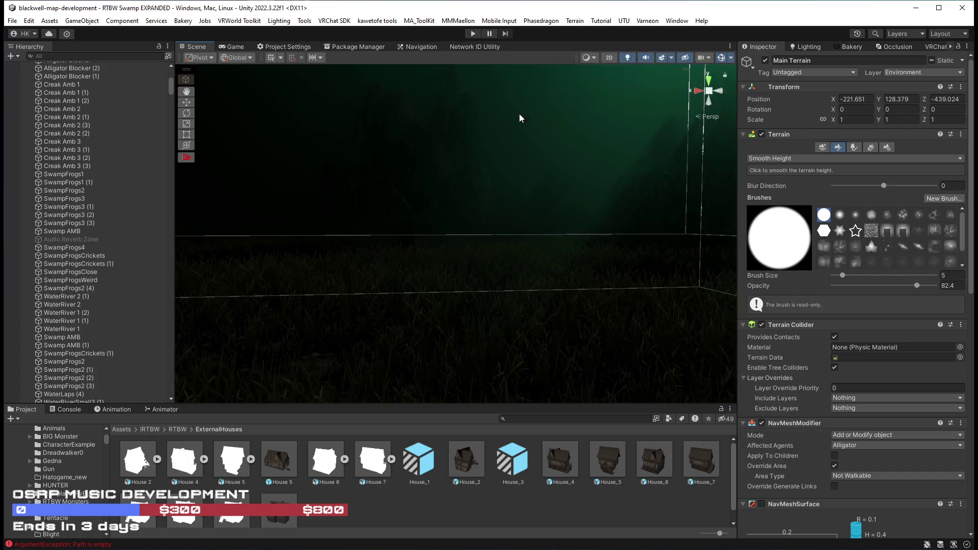
mouse_move(498, 116)
left_mouse_down()
mouse_move(567, 159)
mouse_move(498, 186)
mouse_move(692, 176)
mouse_move(716, 194)
mouse_move(625, 222)
mouse_move(606, 198)
mouse_move(435, 216)
mouse_move(579, 221)
mouse_move(428, 225)
mouse_move(517, 230)
left_mouse_up()
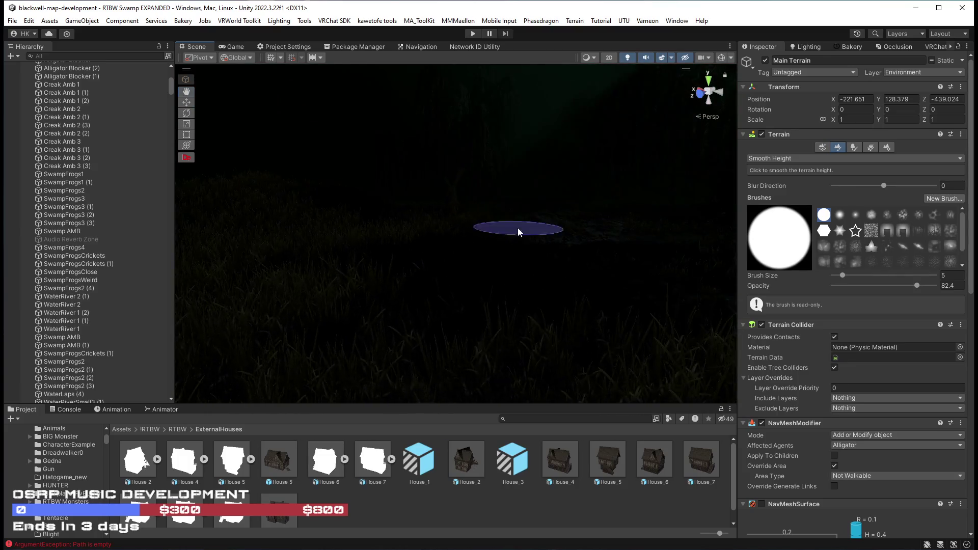
left_click(504, 419)
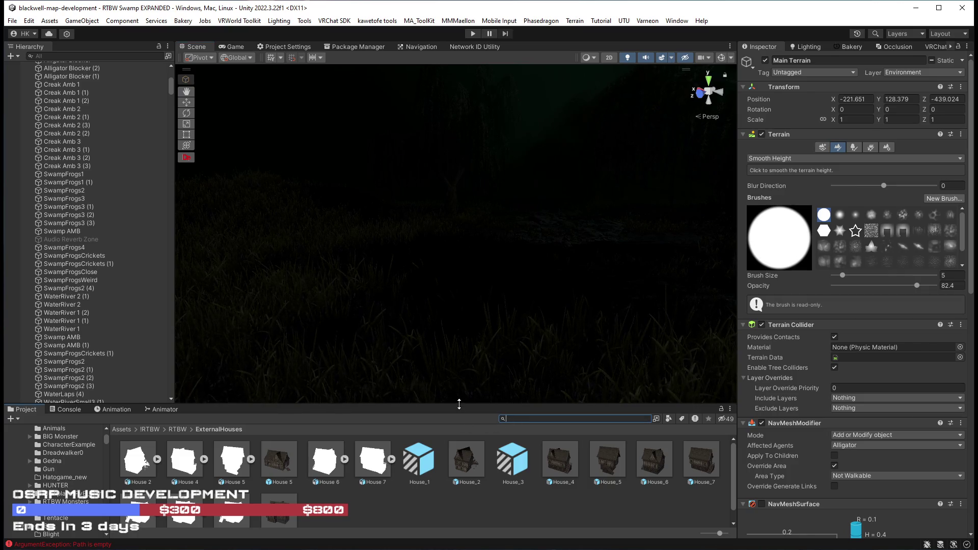
left_click(150, 429)
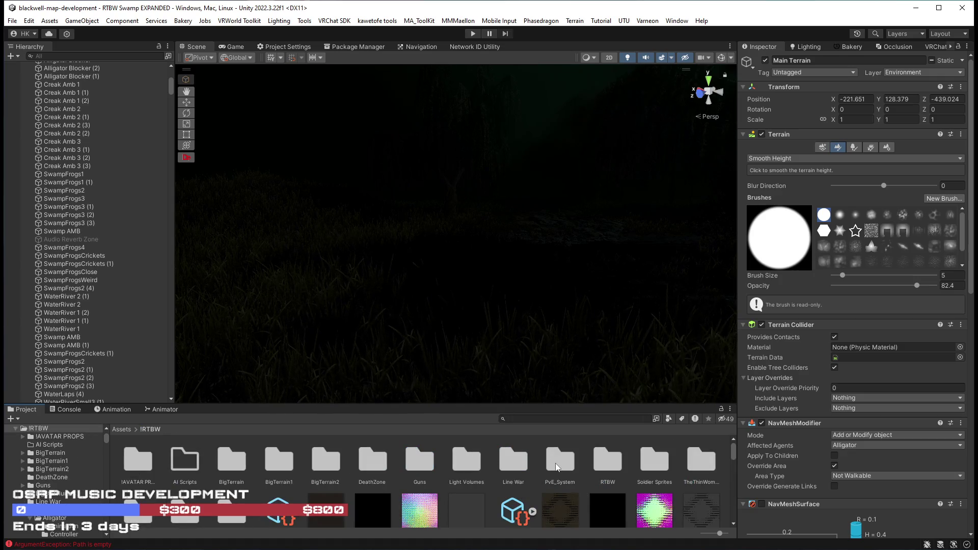
Go into PvE_System, then MultiplayerPvE_scene, and load the AISystemTest2 scene
double_click(557, 466)
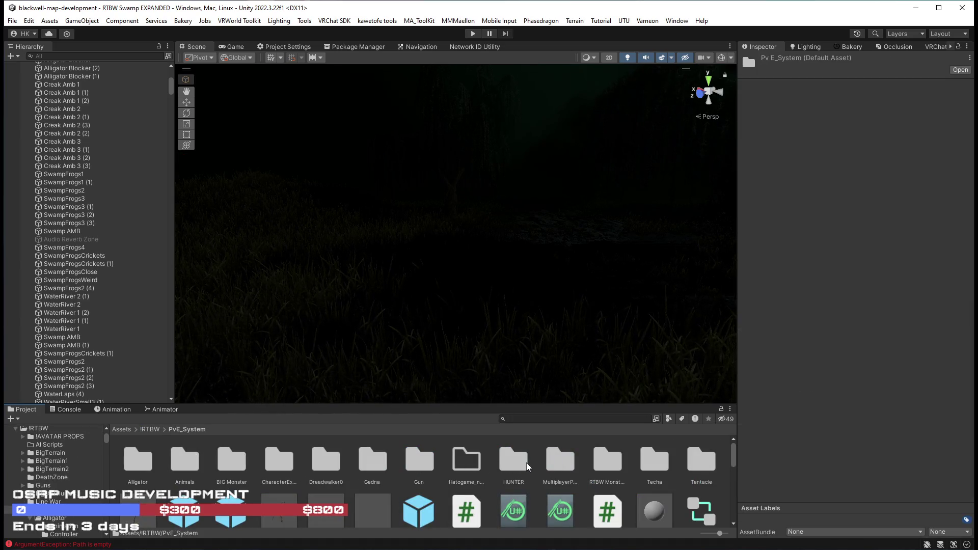
double_click(557, 462)
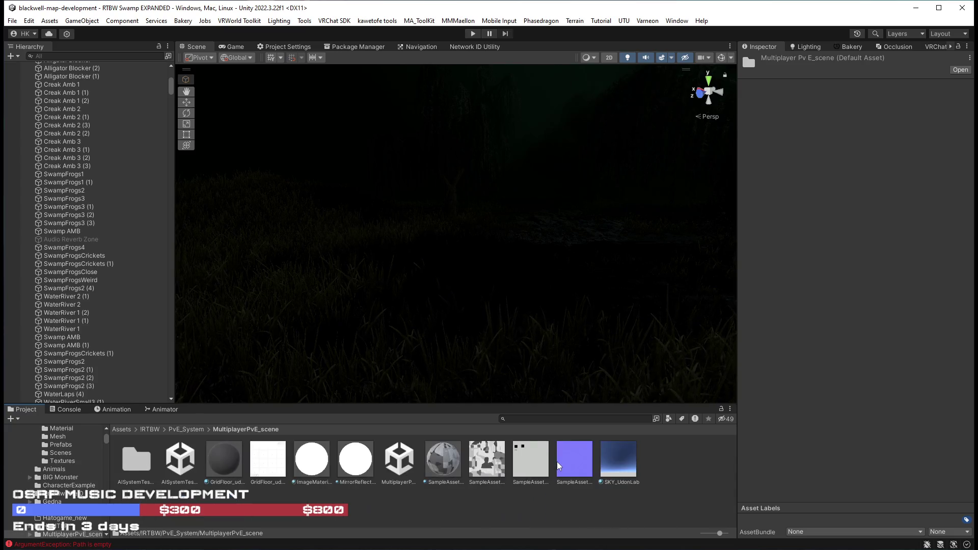
left_click(181, 461)
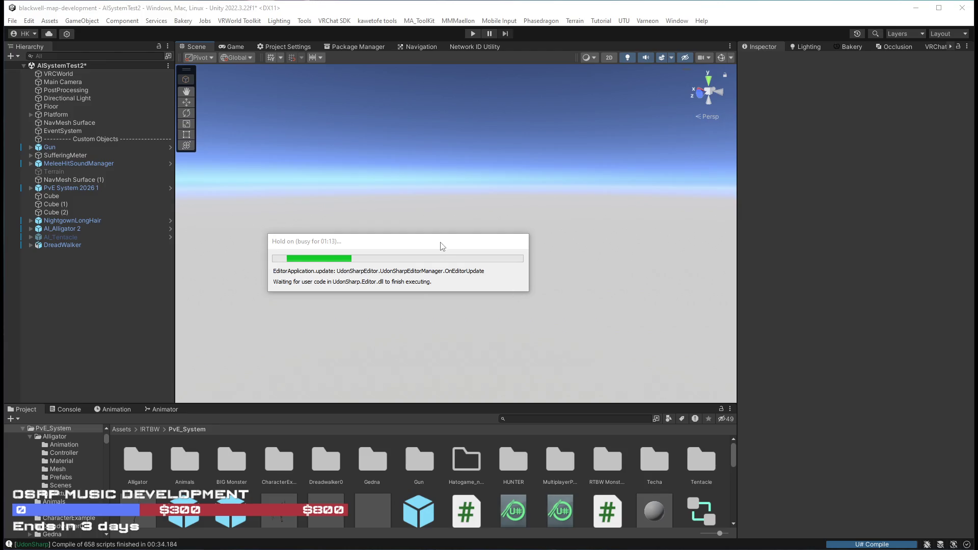
left_click_drag(439, 245, 480, 236)
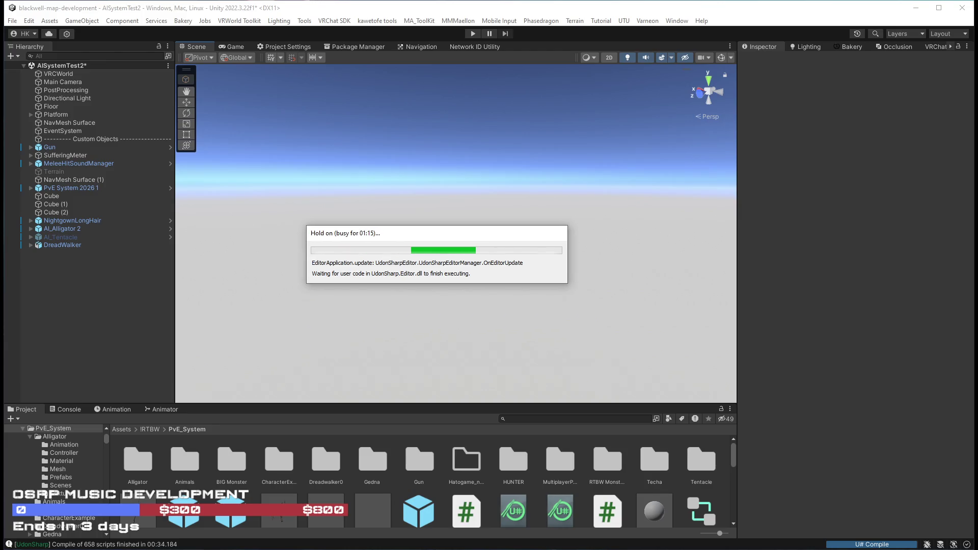